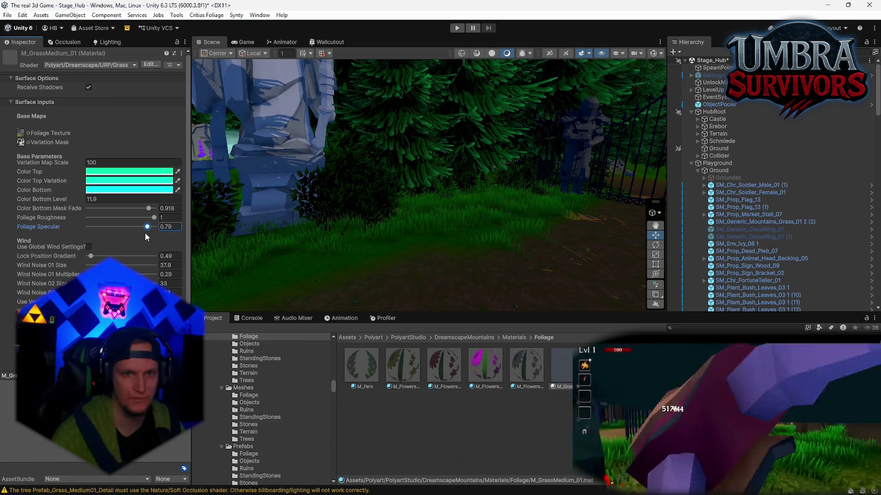
Lower grass specular to 0.68 and eyedrop darker bottom, variation and top greens from the scene.
mouse_move(409, 223)
mouse_down()
mouse_move(717, 210)
mouse_move(611, 207)
mouse_move(513, 217)
mouse_move(468, 258)
mouse_move(395, 218)
mouse_up()
drag(148, 228, 140, 210)
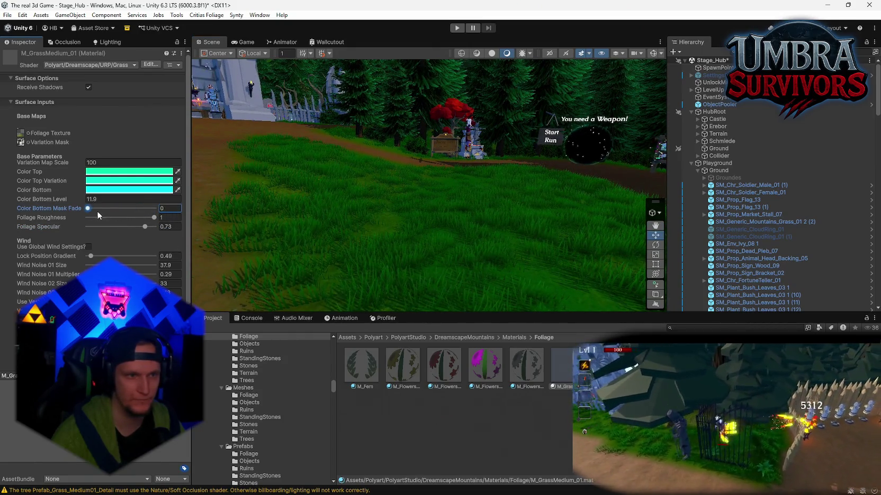
click(179, 193)
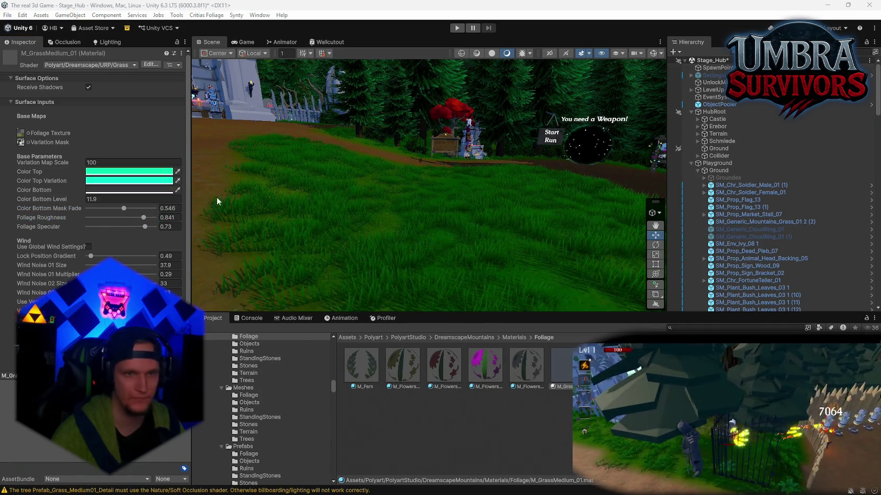
click(236, 227)
click(178, 180)
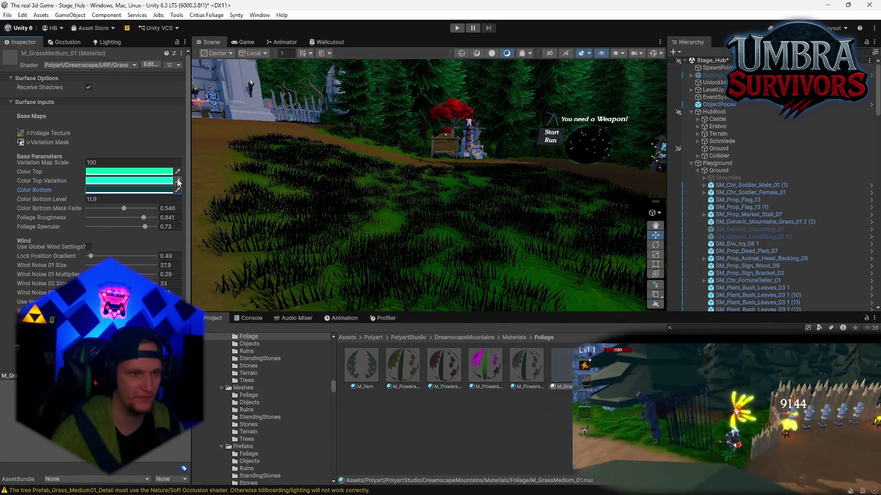
click(294, 232)
click(178, 172)
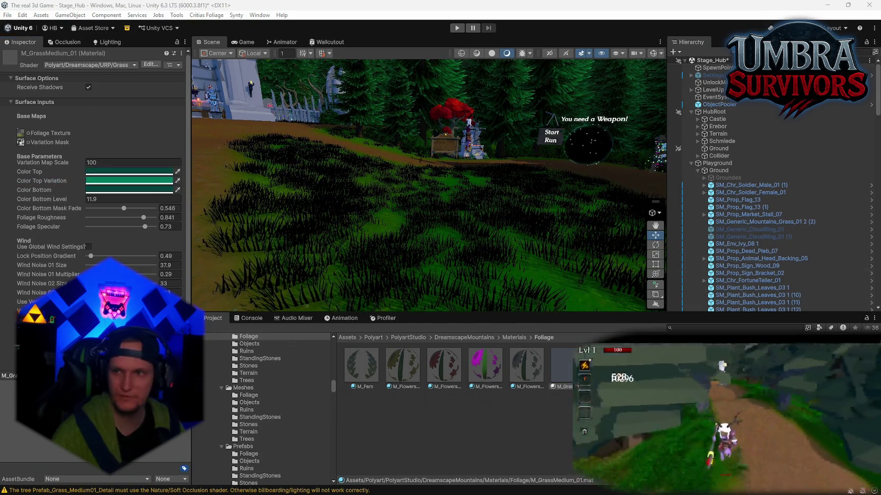
Set specular 0.21, Color Bottom Level 0.97, Bottom Mask Fade 0.372 and Roughness 0.241.
mouse_move(138, 227)
mouse_down()
mouse_move(113, 218)
mouse_move(142, 208)
mouse_move(103, 227)
mouse_move(154, 217)
mouse_move(109, 208)
mouse_up()
double_click(132, 199)
text(-2.47)
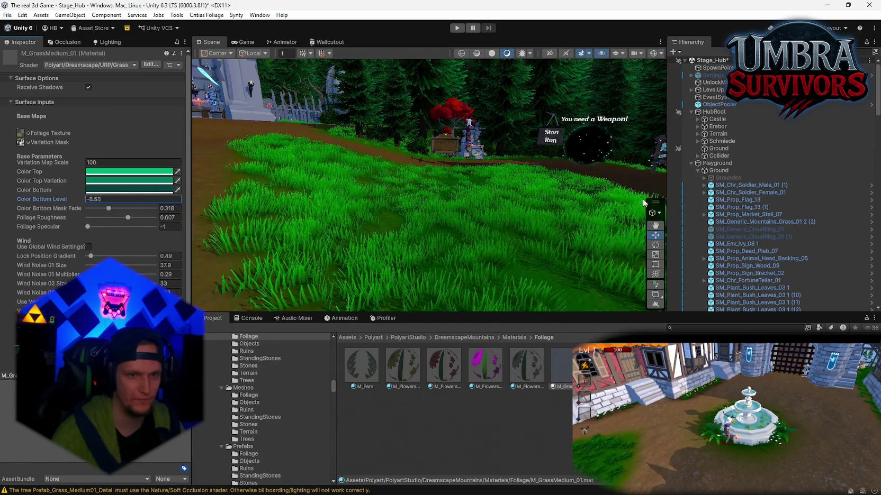
text(1)
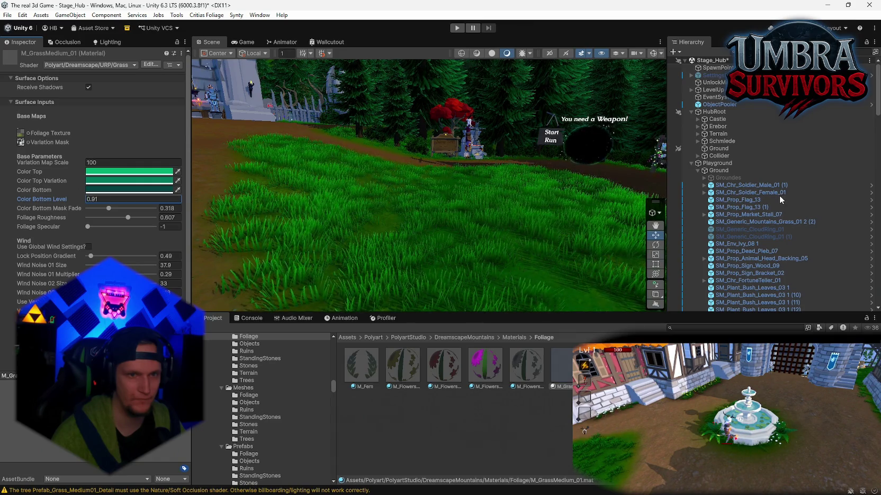
text(.090.97)
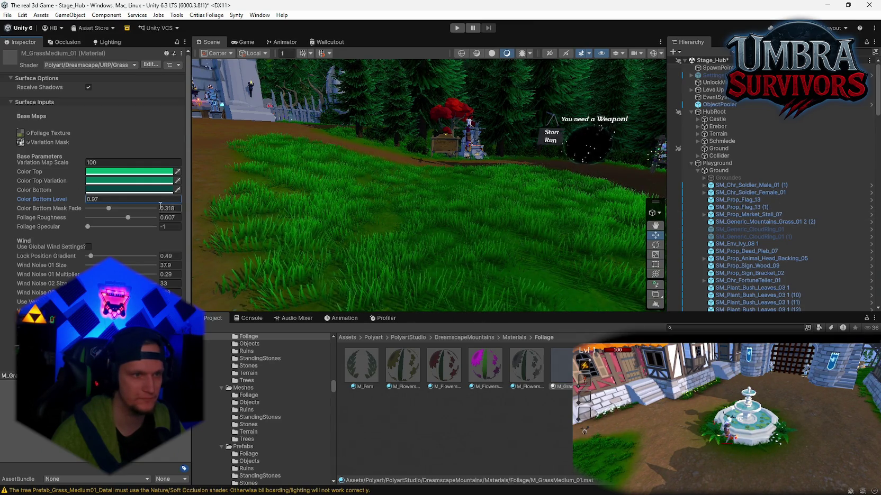
mouse_move(115, 207)
mouse_down()
mouse_move(138, 218)
mouse_move(105, 219)
mouse_up()
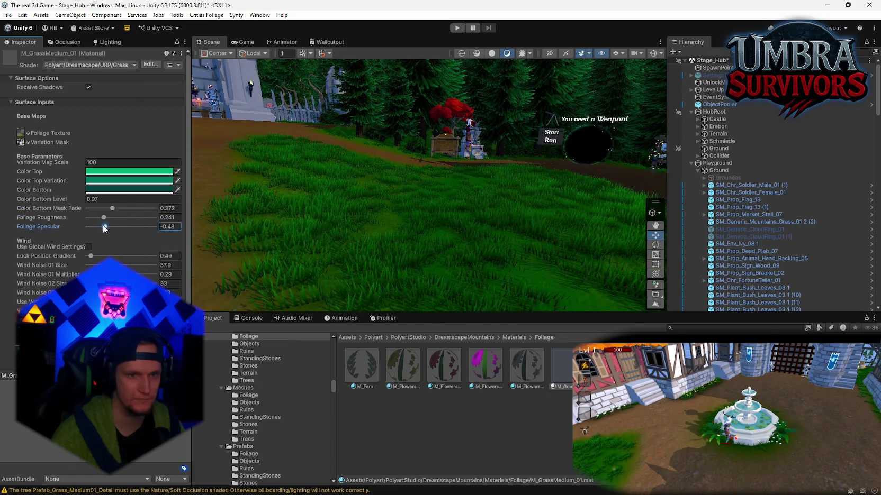
click(85, 228)
mouse_move(349, 249)
mouse_down()
mouse_move(533, 198)
mouse_move(508, 206)
mouse_move(295, 202)
mouse_move(272, 223)
mouse_up()
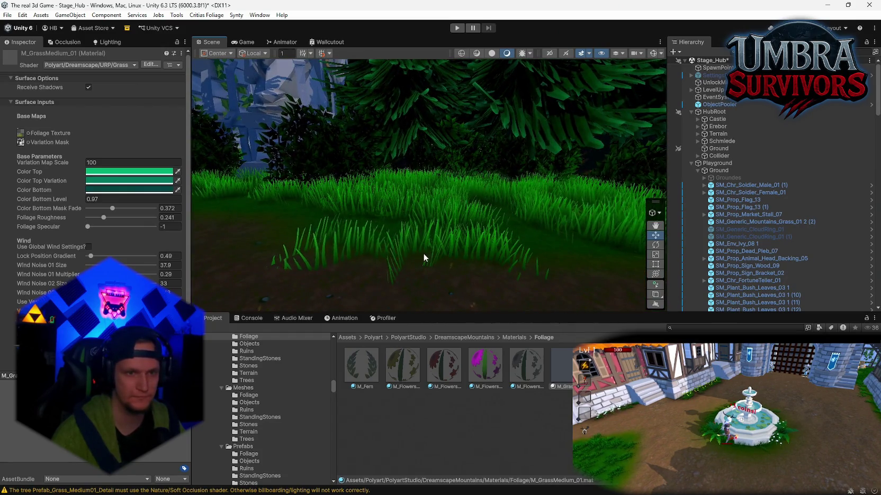
Undo the grass edits back to teal colours, Bottom Level 11.9, then fly to the village grass.
key(ctrl+z)
key(ctrl+z)
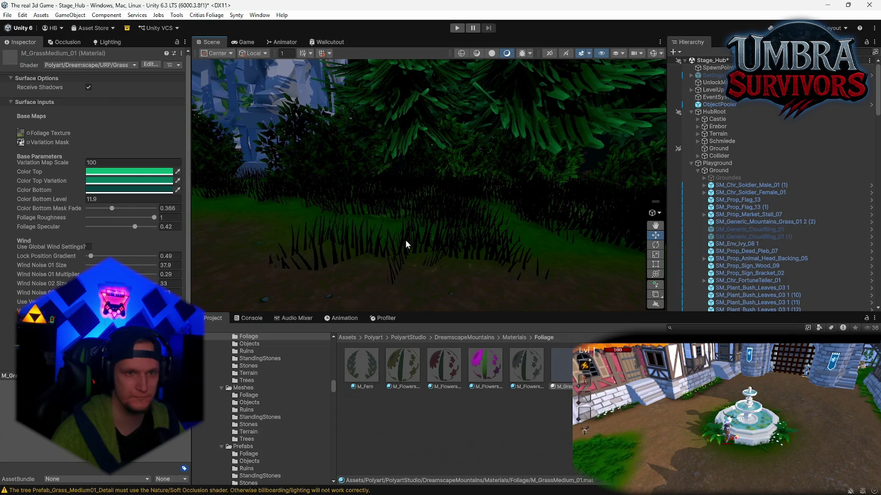
key(ctrl+z)
key(ctrl+z)
key(ctrl+z)
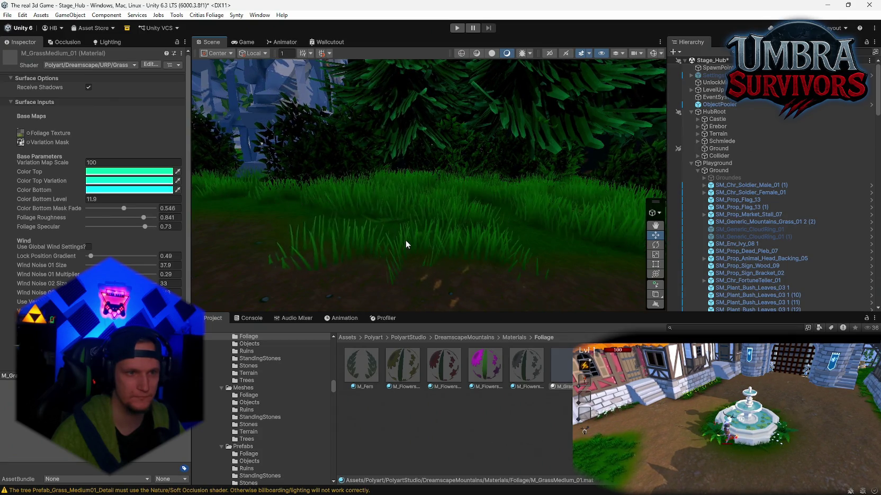
key(ctrl+z)
key(ctrl+z)
key(ctrl+z)
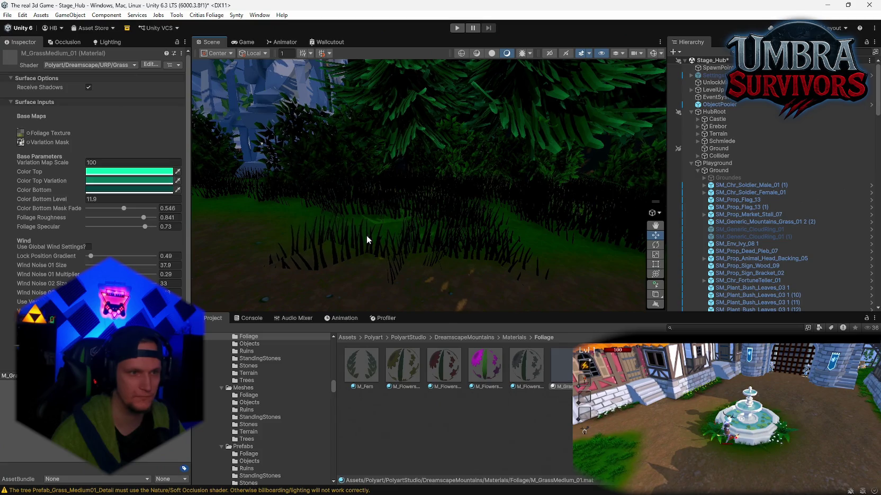
key(ctrl+y)
key(ctrl+y)
key(ctrl+y)
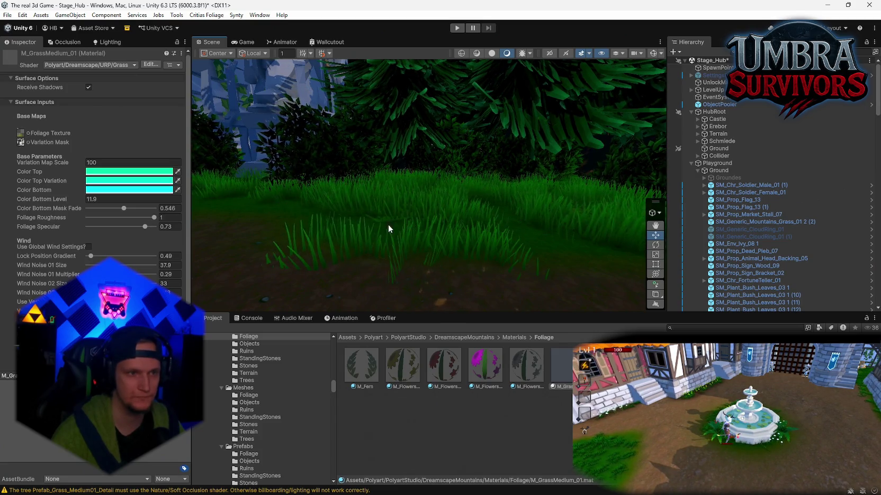
drag(380, 226, 372, 226)
mouse_move(429, 226)
mouse_down()
mouse_move(560, 248)
mouse_move(566, 303)
mouse_move(615, 228)
mouse_move(738, 248)
mouse_move(462, 247)
mouse_move(483, 232)
mouse_move(432, 232)
mouse_up()
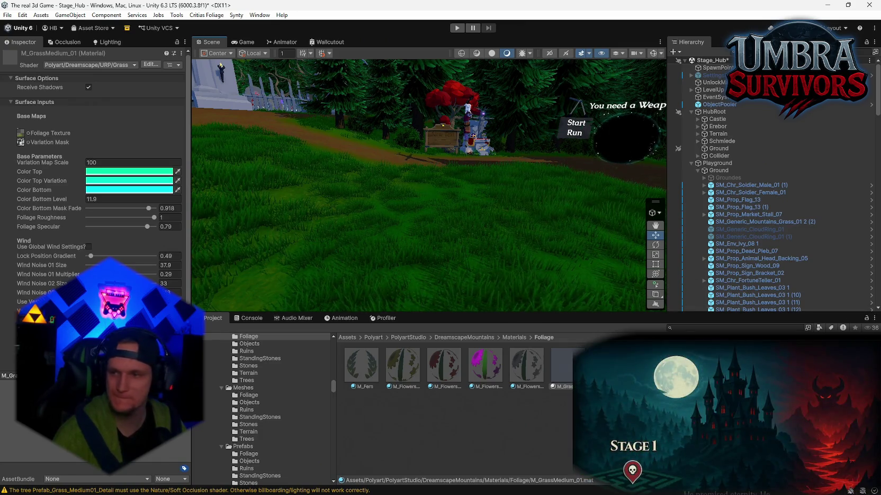
Switch from Unity to the Chrome window showing the Steam store page using Alt+Tab.
key(super)
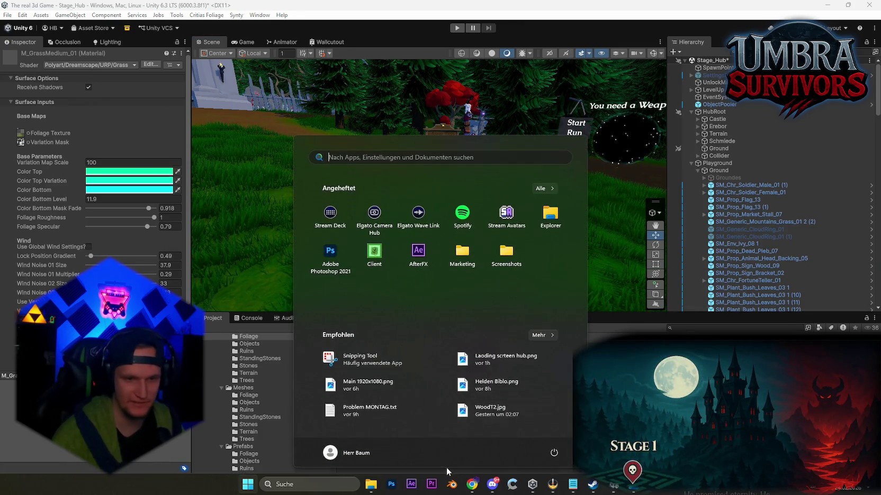
key(Escape)
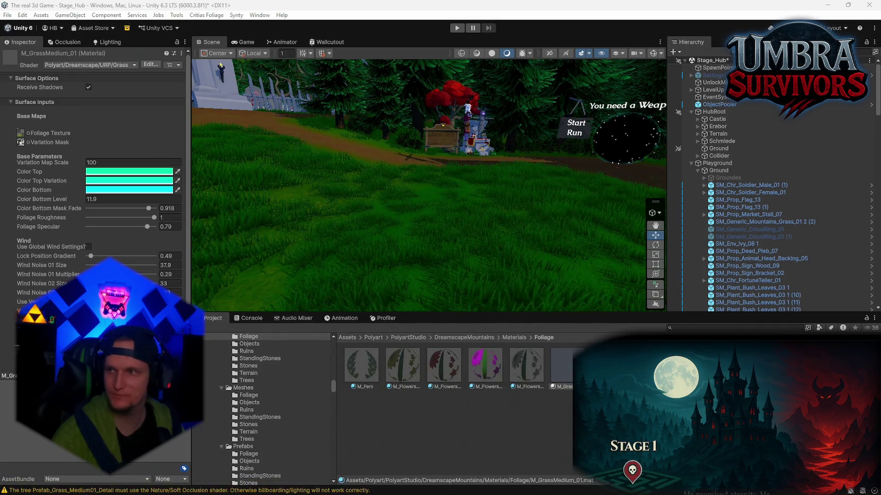
key(alt+Tab)
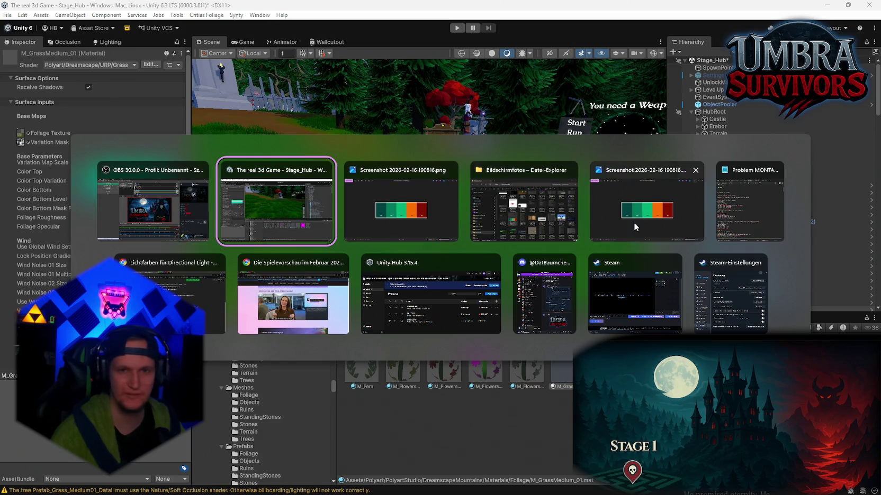
click(297, 317)
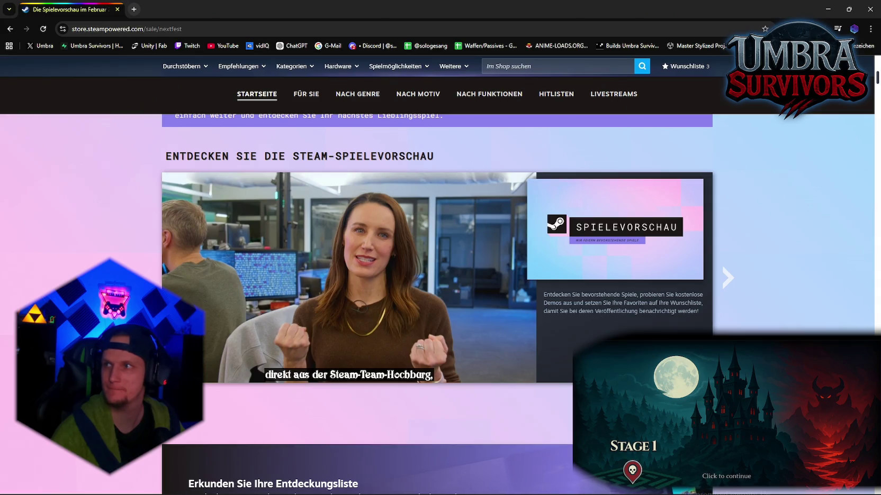
Review the Steam Next Fest page, then Alt+Tab back toward Unity.
key(alt+Tab)
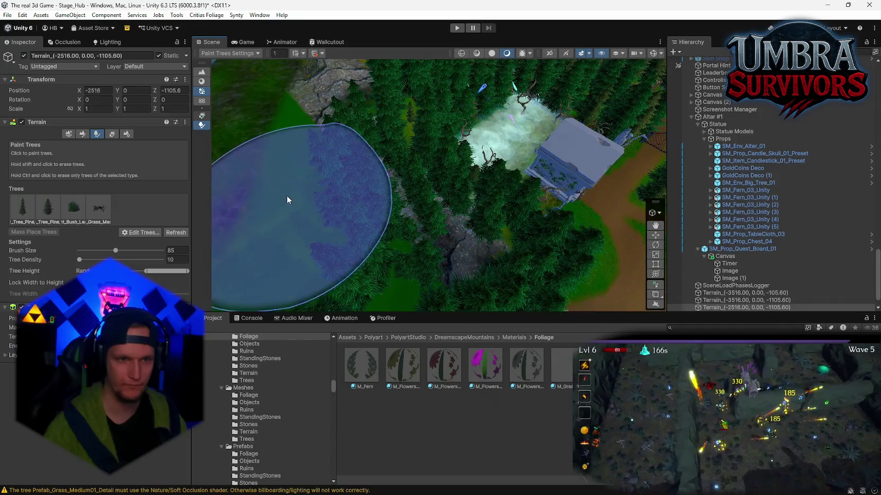
Frame the temple path in a low horizontal view and select the M_GrassMedium_01 material.
scroll(287, 198, up, 5)
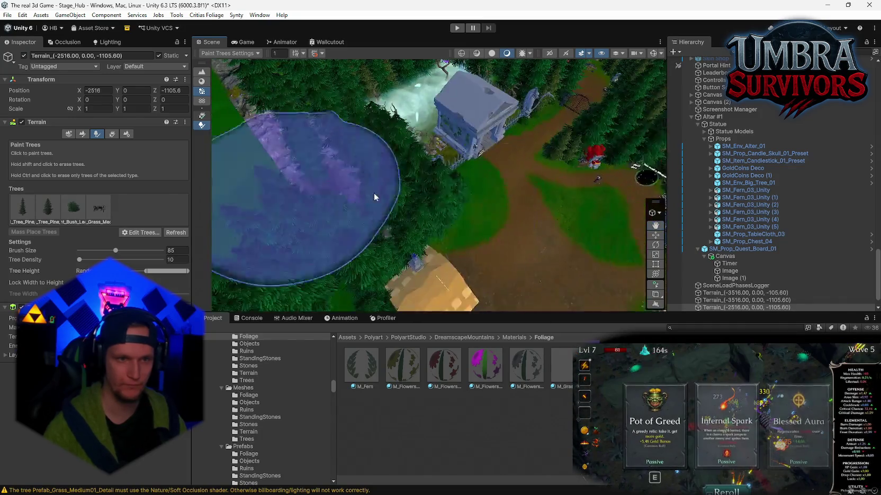
mouse_move(375, 197)
mouse_down()
mouse_move(281, 96)
mouse_move(352, 87)
mouse_move(818, 112)
mouse_move(460, 72)
mouse_move(354, 79)
mouse_move(407, 80)
mouse_move(449, 99)
mouse_move(485, 71)
mouse_up()
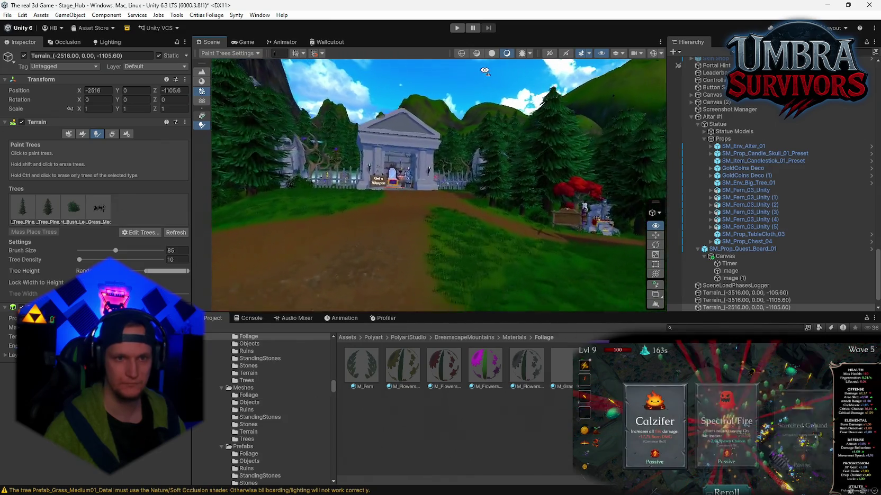
scroll(484, 71, up, 2)
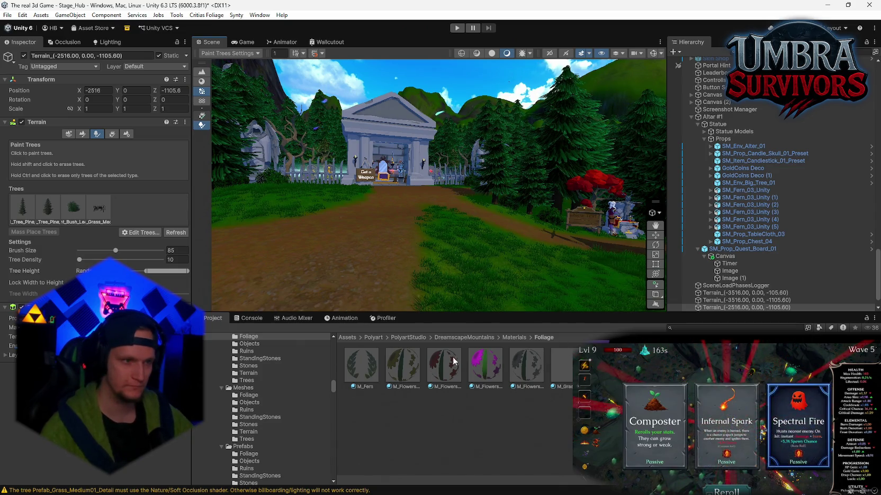
click(562, 365)
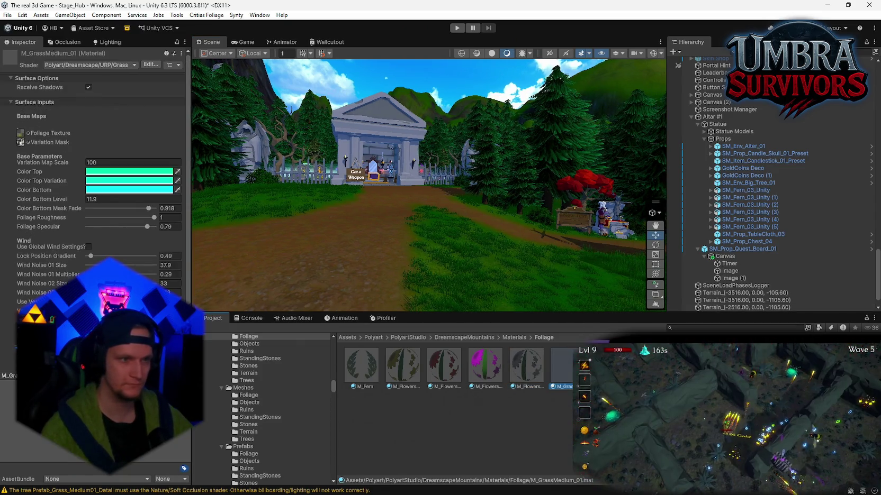
Inspect the M_Groundleaf material, then select the M_Fern material.
key(Right)
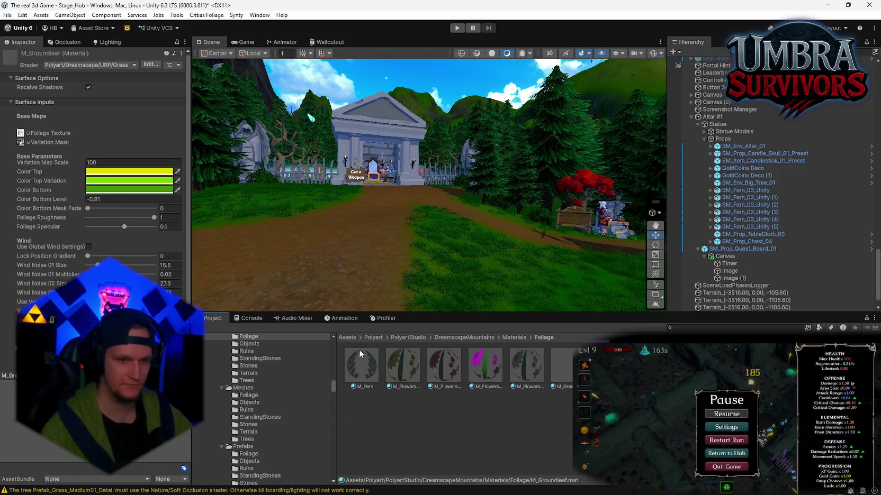
click(361, 355)
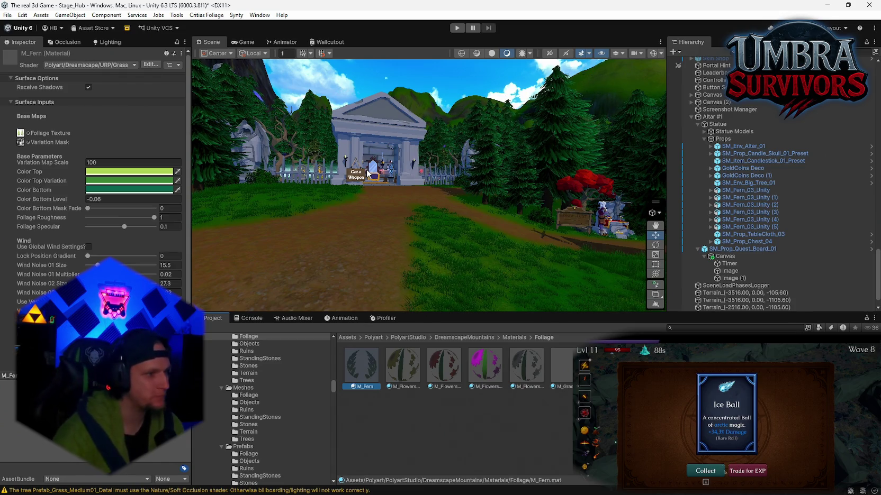
Fly the scene camera over the forest toward the mountainside temple.
click(755, 471)
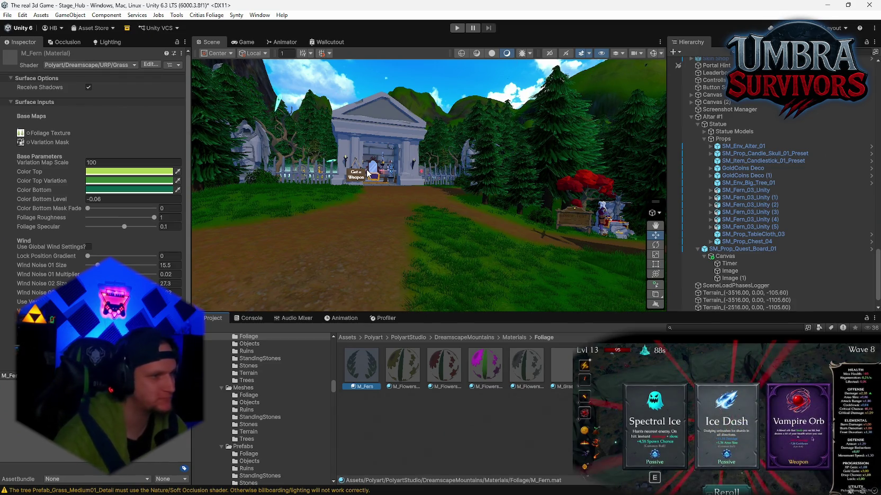
click(777, 439)
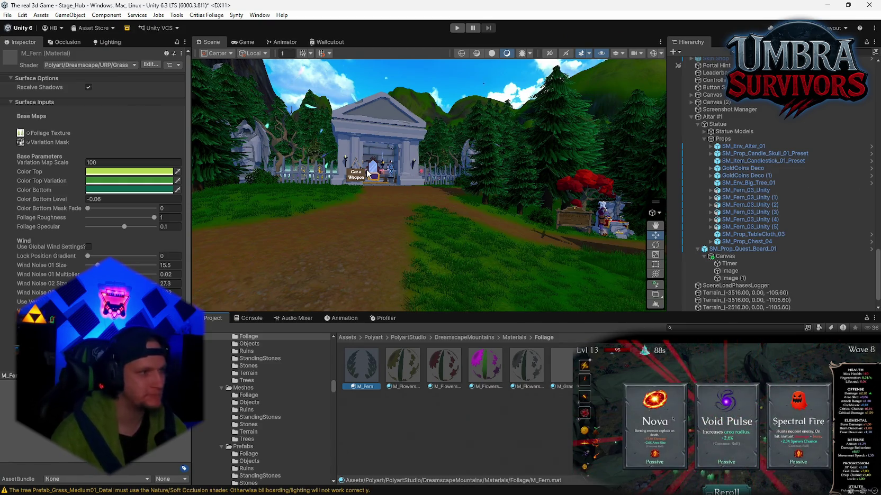
click(655, 424)
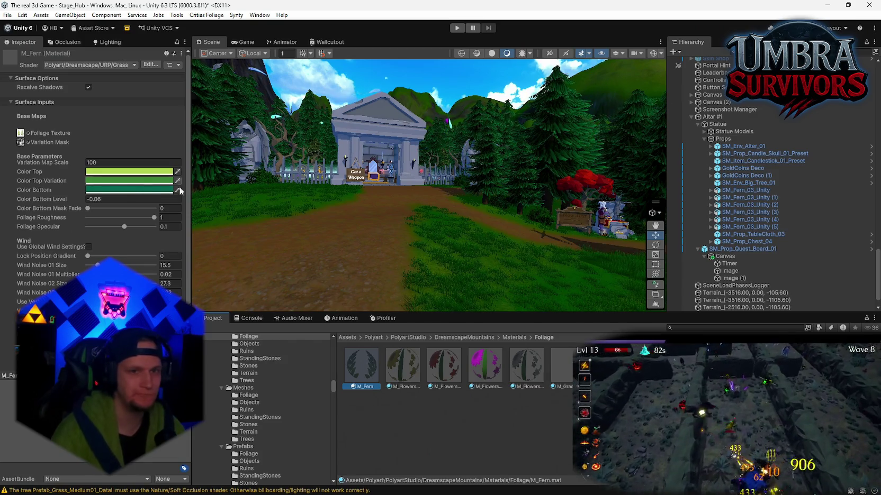
mouse_move(455, 301)
mouse_down()
mouse_move(366, 330)
mouse_move(318, 308)
mouse_move(330, 256)
mouse_move(419, 250)
mouse_move(246, 205)
mouse_move(68, 215)
mouse_move(137, 212)
mouse_move(173, 231)
mouse_move(172, 238)
mouse_up()
Search the Project window for 'rock' and scroll through the matching assets.
click(678, 327)
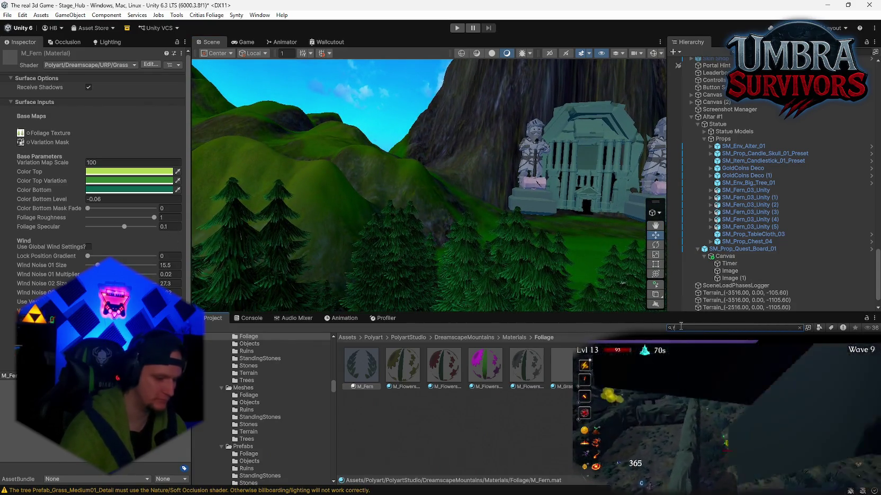
text(rock)
scroll(452, 407, down, 10)
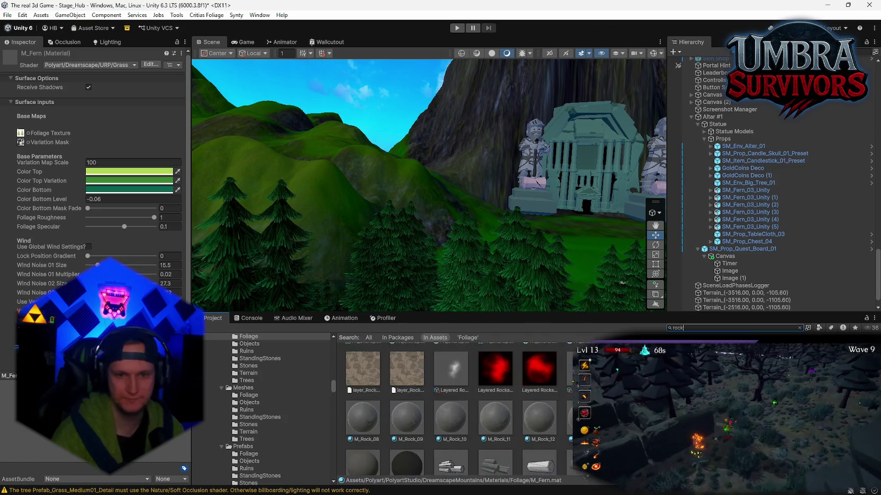
scroll(453, 408, down, 4)
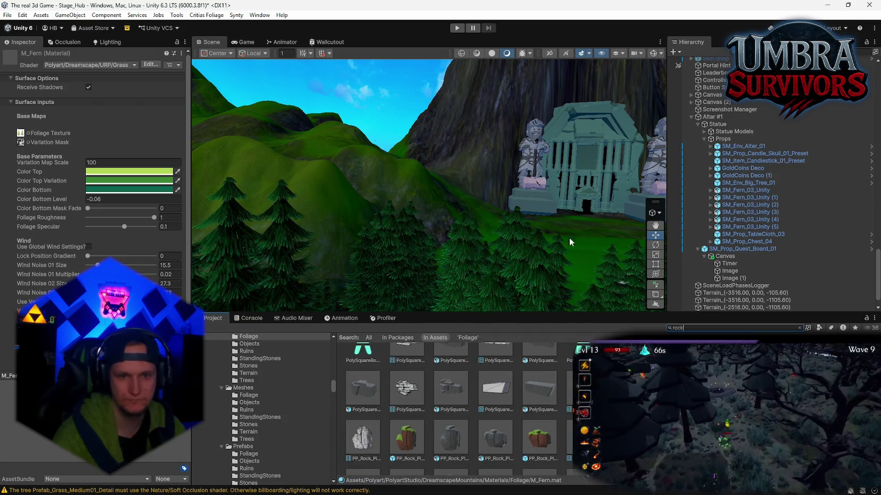
drag(529, 193, 532, 192)
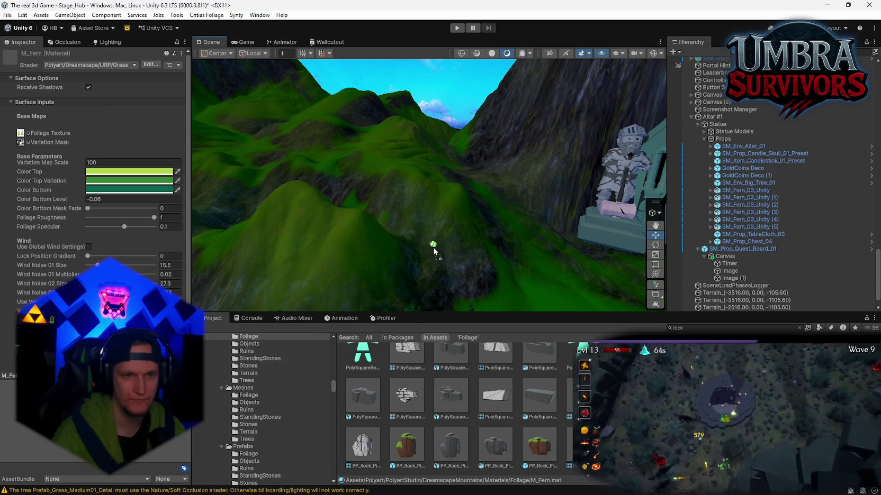
scroll(448, 410, down, 6)
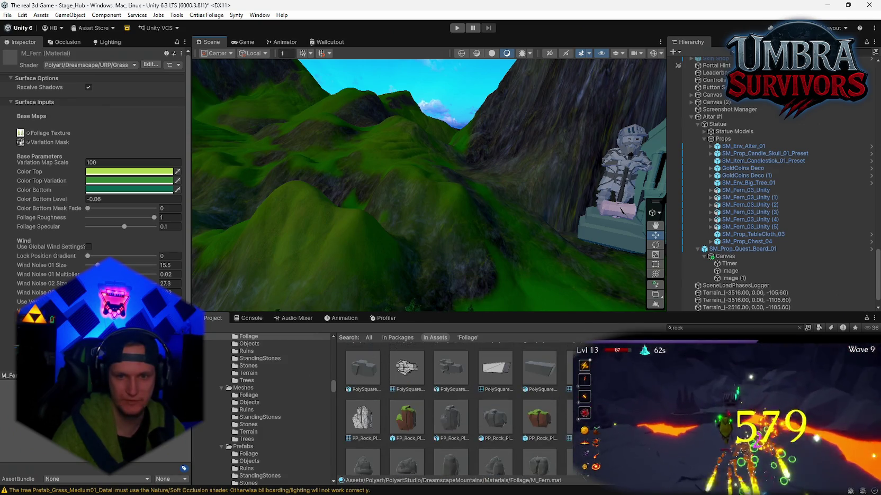
scroll(447, 411, down, 5)
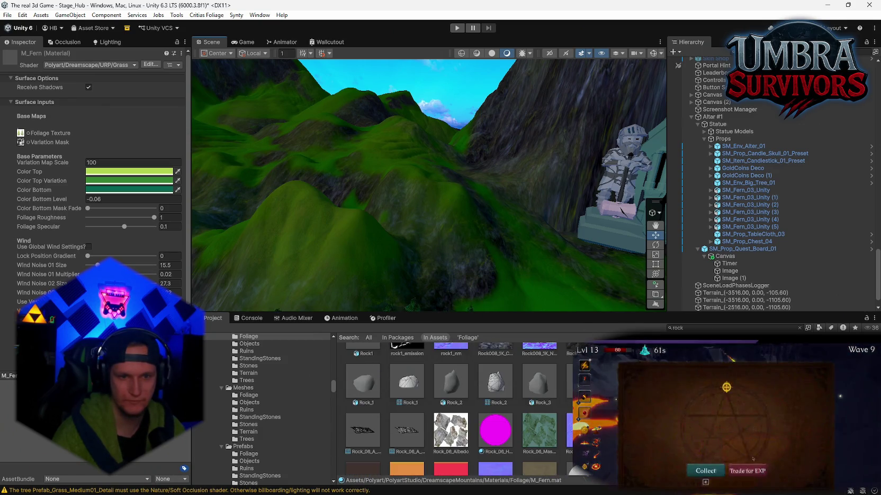
scroll(448, 409, down, 8)
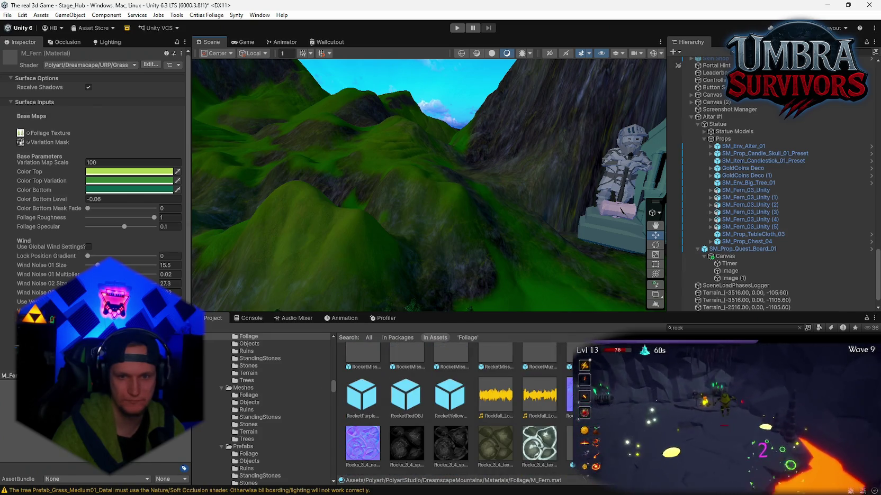
scroll(448, 409, down, 3)
scroll(448, 409, down, 5)
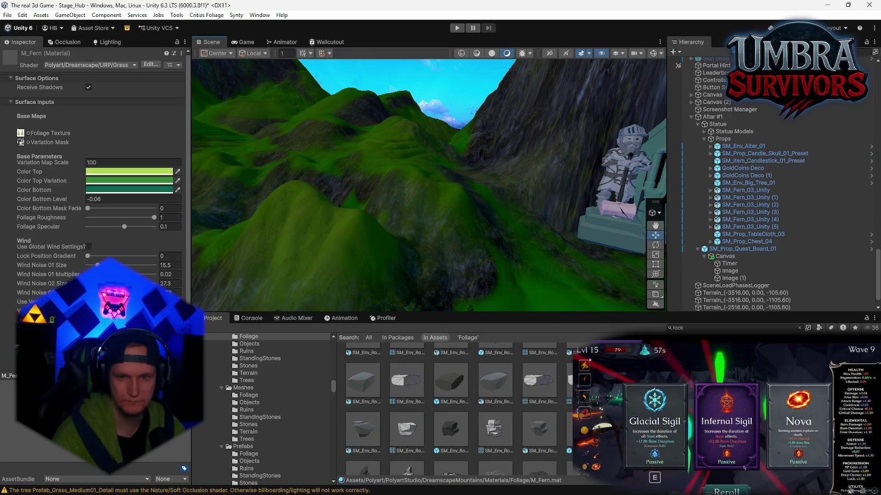
scroll(448, 410, down, 2)
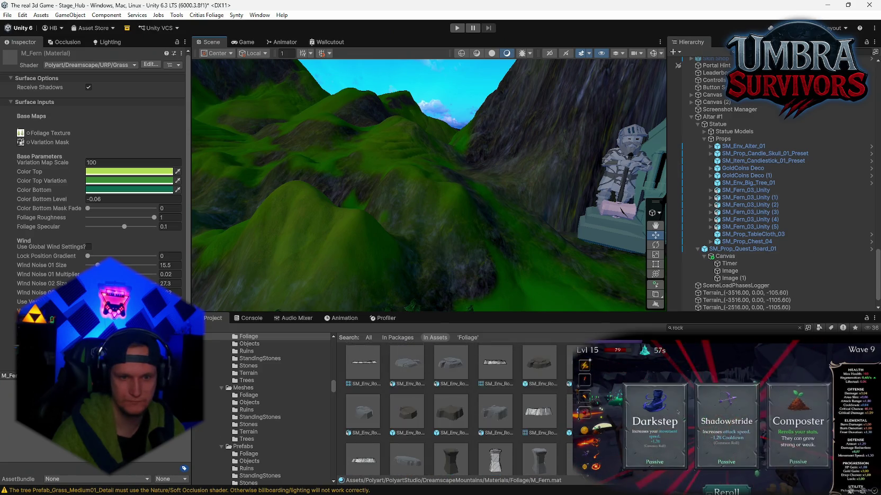
scroll(448, 409, down, 5)
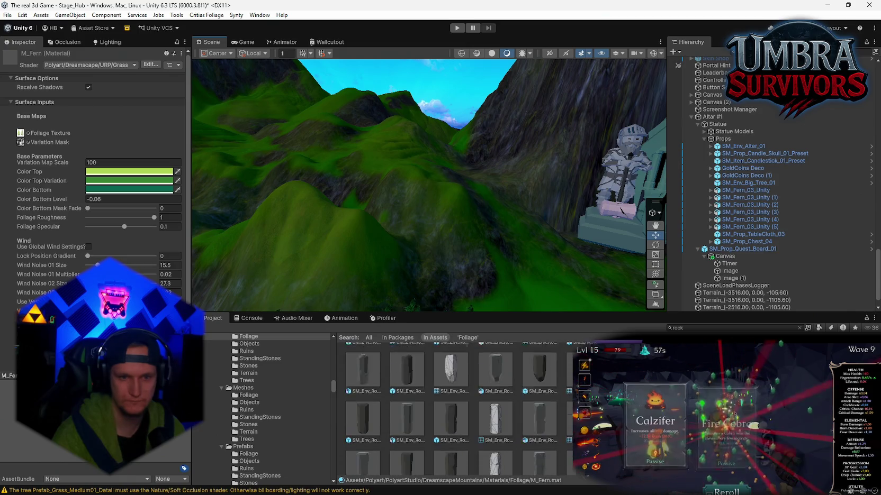
scroll(447, 409, down, 5)
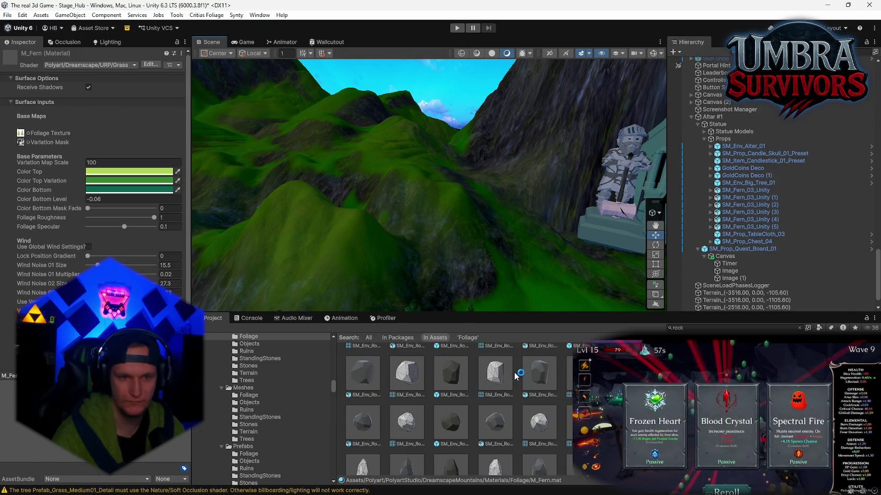
scroll(516, 374, down, 5)
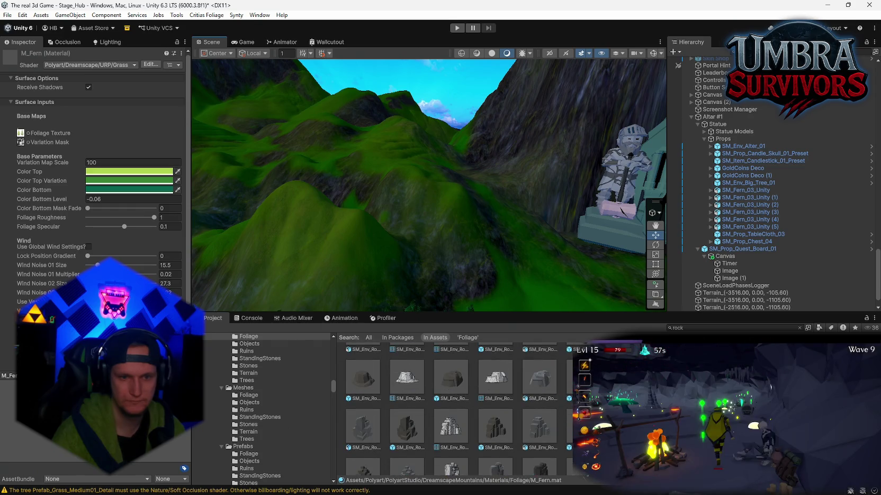
scroll(469, 409, down, 5)
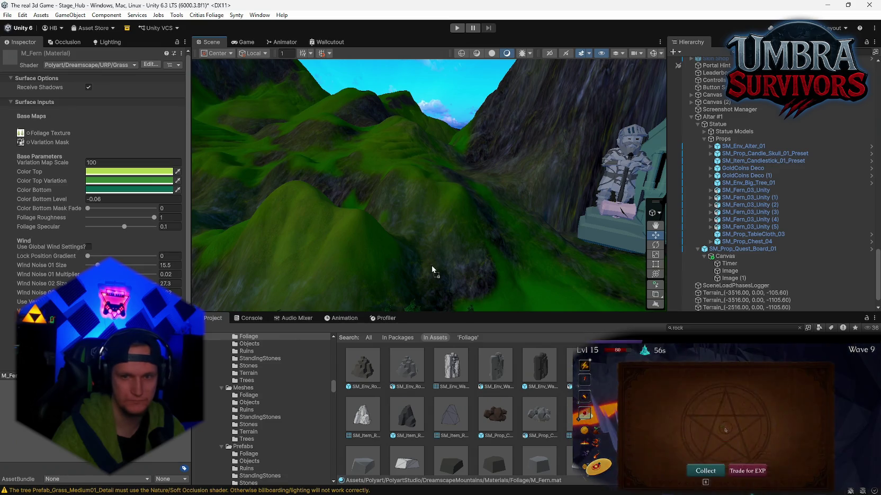
Place SM_Prop_Crate_Rocks_01 on the hillside, frame it, then delete it.
drag(432, 268, 430, 200)
key(f)
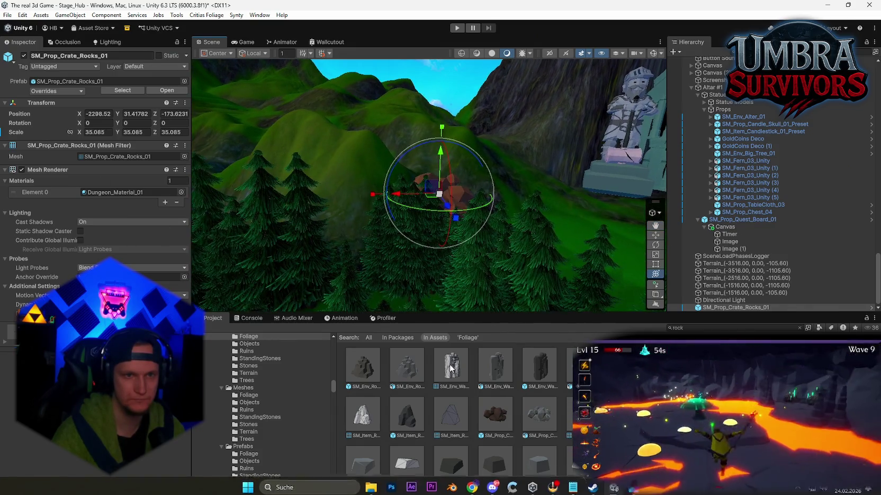
key(Delete)
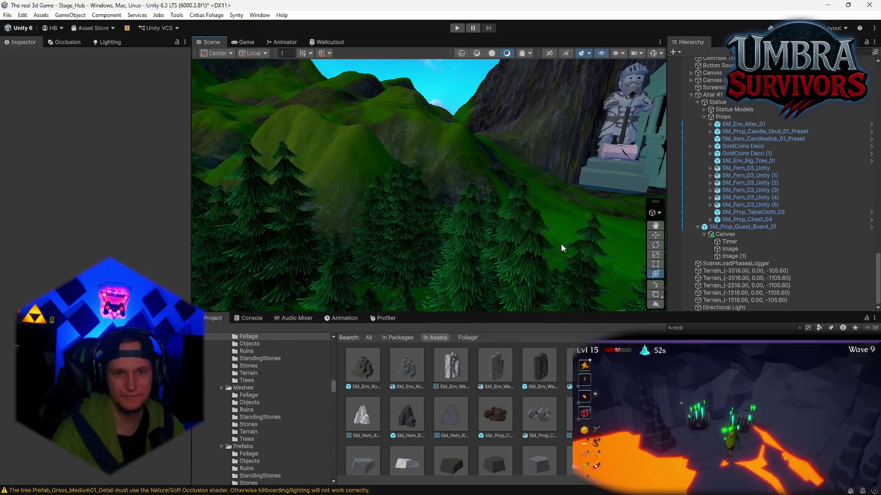
Clear the Project search to return to the Materials/Foliage folder.
click(700, 328)
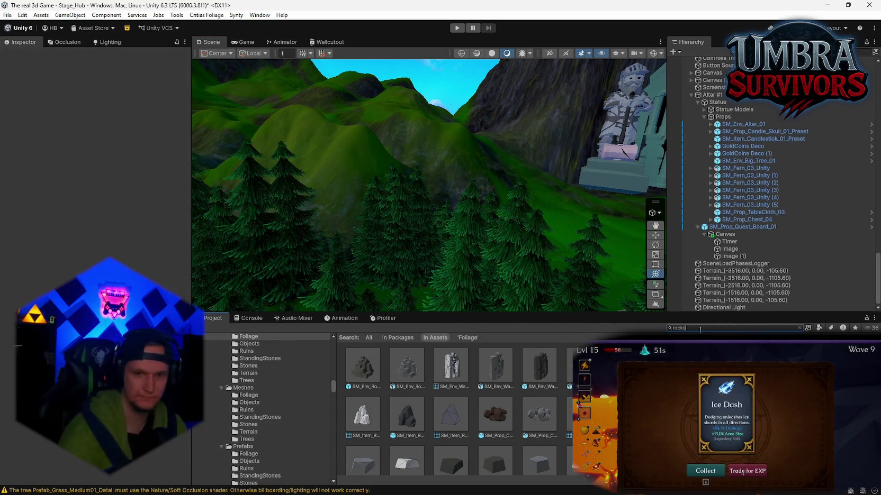
text(rocks)
scroll(521, 401, up, 5)
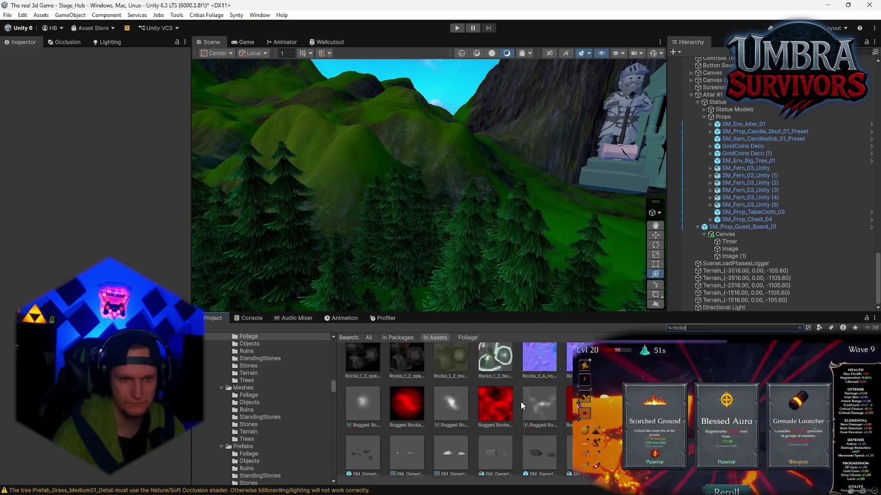
scroll(520, 401, down, 5)
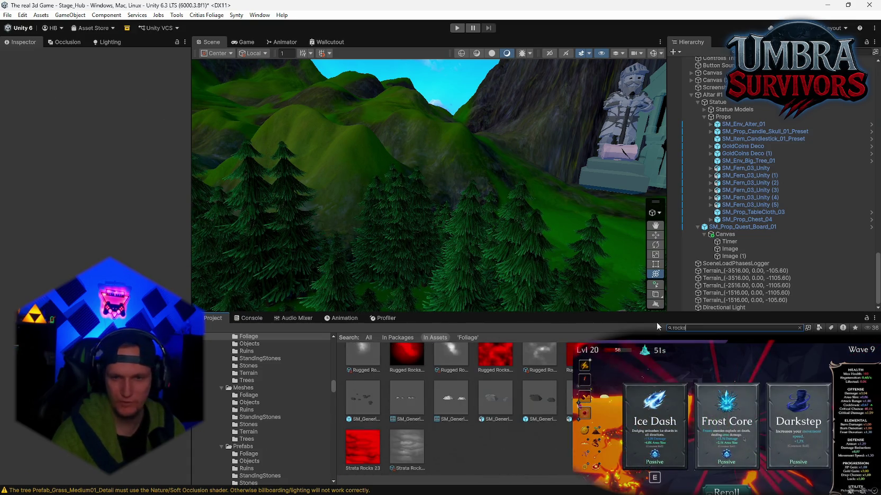
key(BackSpace)
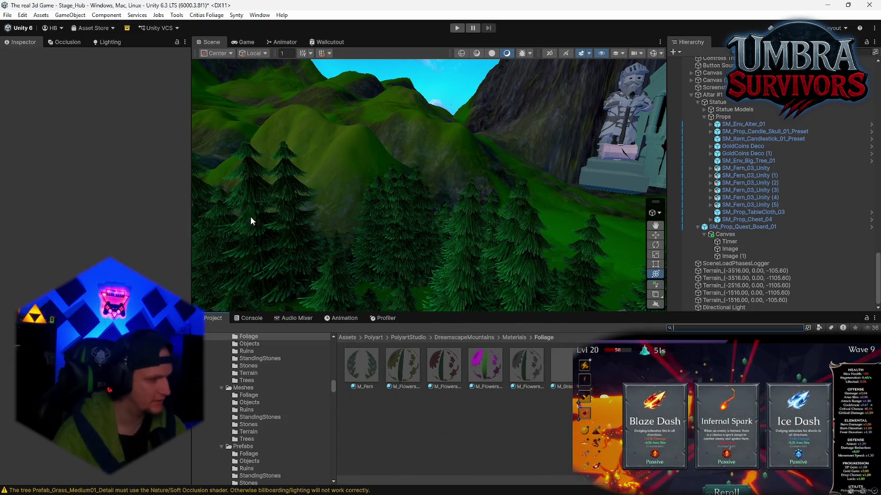
Bring the village path, Start Run portal and mausoleum into the Scene view.
mouse_move(490, 211)
mouse_down()
mouse_move(449, 235)
mouse_move(434, 230)
mouse_move(686, 256)
mouse_up()
mouse_move(835, 222)
mouse_down()
mouse_move(763, 240)
mouse_move(460, 270)
mouse_up()
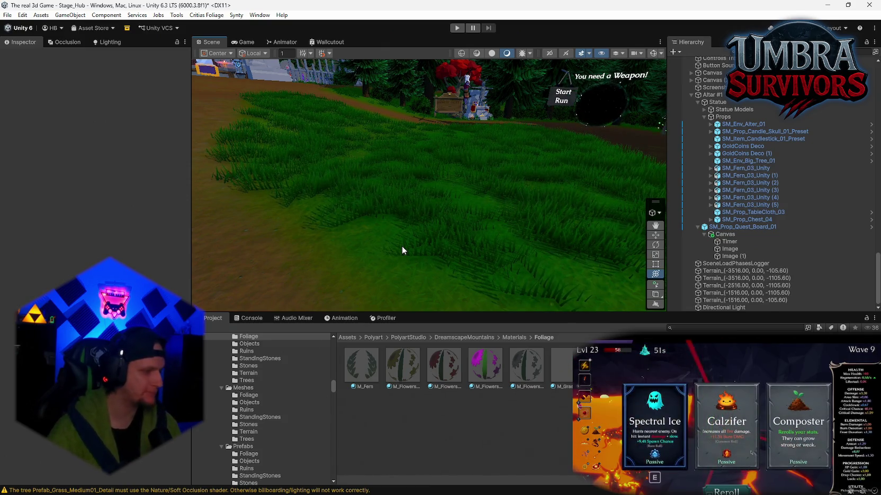
drag(509, 190, 555, 184)
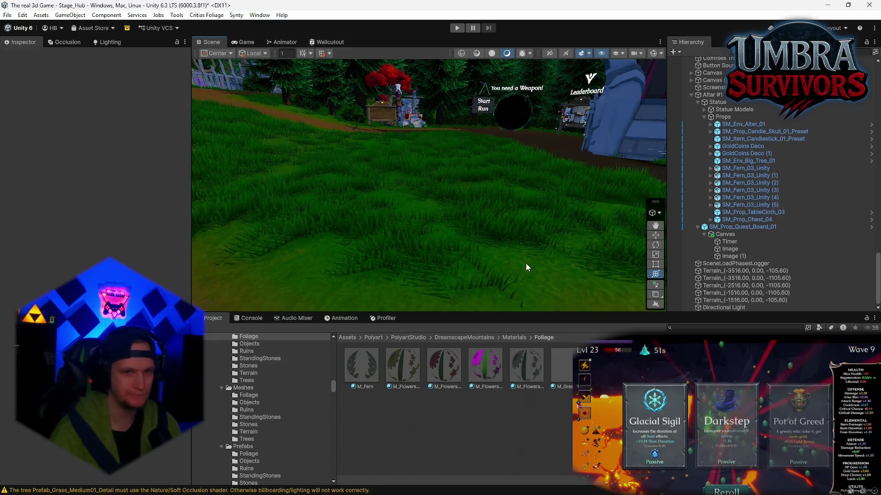
mouse_move(525, 263)
mouse_down()
mouse_move(483, 234)
mouse_move(516, 228)
mouse_move(391, 181)
mouse_move(614, 304)
mouse_up()
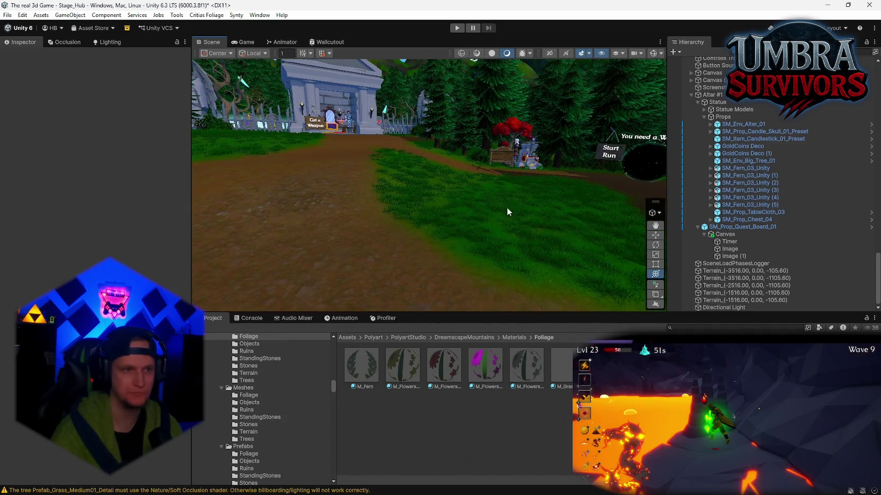
Select HubRoot > Ground in the Hierarchy and switch it to Paint Texture.
scroll(794, 156, up, 3)
scroll(720, 110, up, 5)
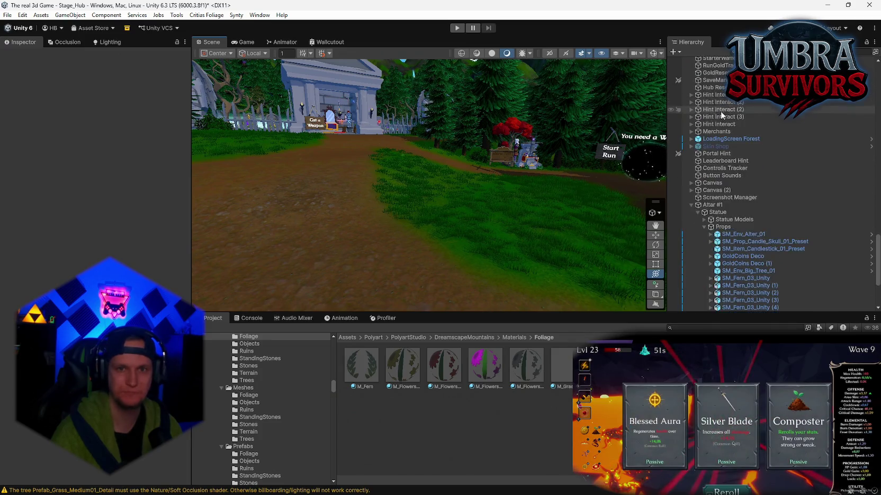
scroll(728, 153, up, 15)
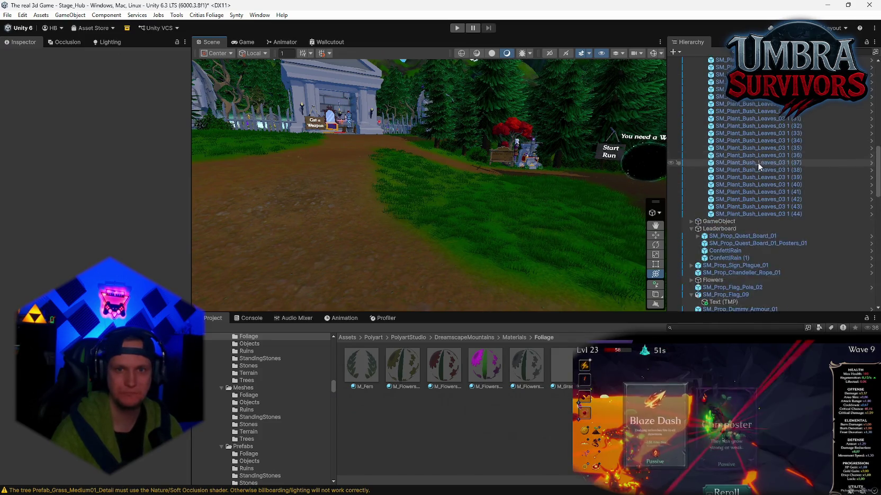
click(718, 149)
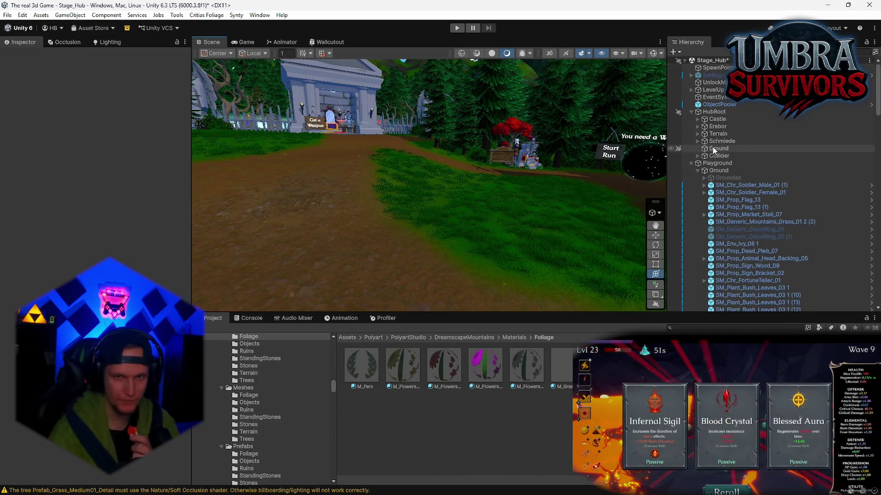
click(86, 135)
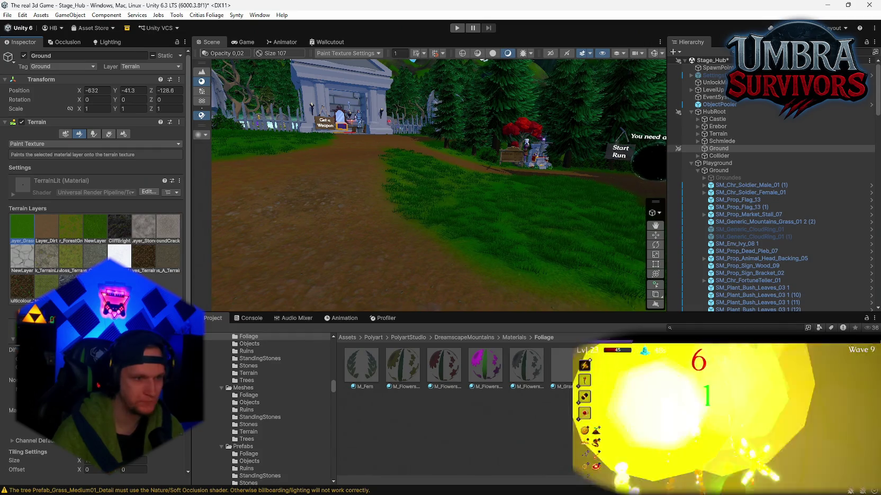
Tint the Ground terrain's first grass layer a lighter green in the Color picker.
click(133, 365)
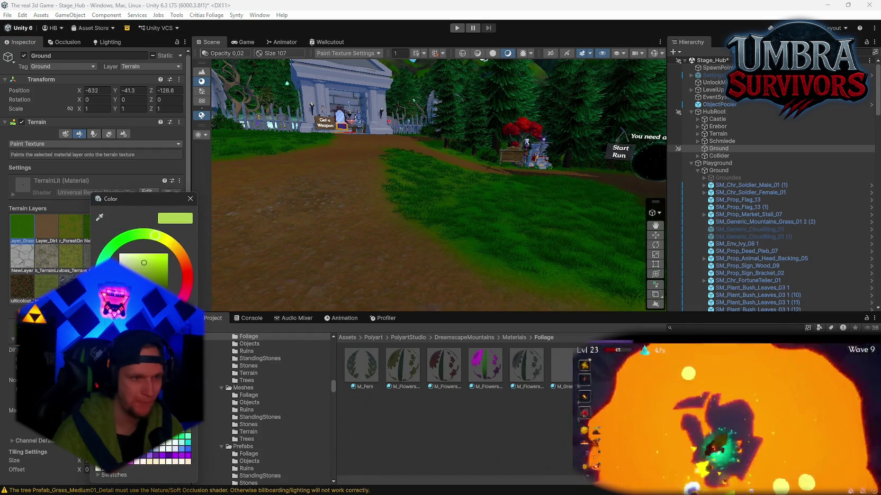
click(139, 268)
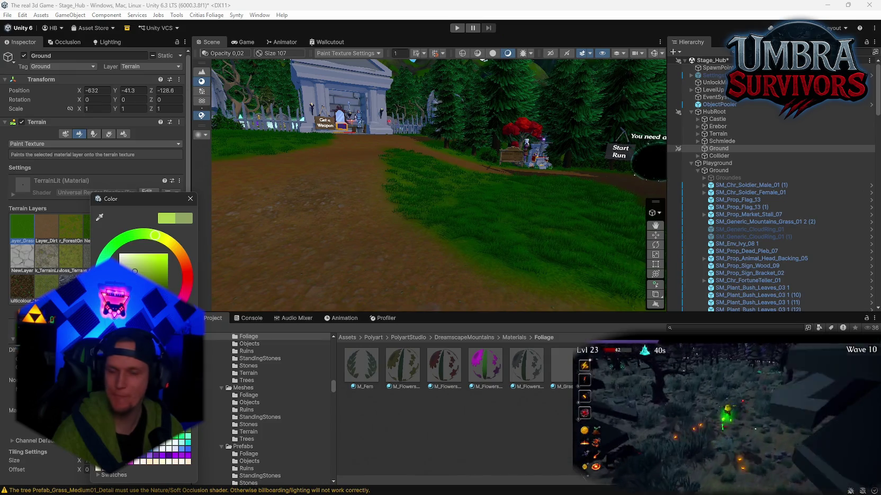
mouse_move(434, 492)
mouse_move(372, 488)
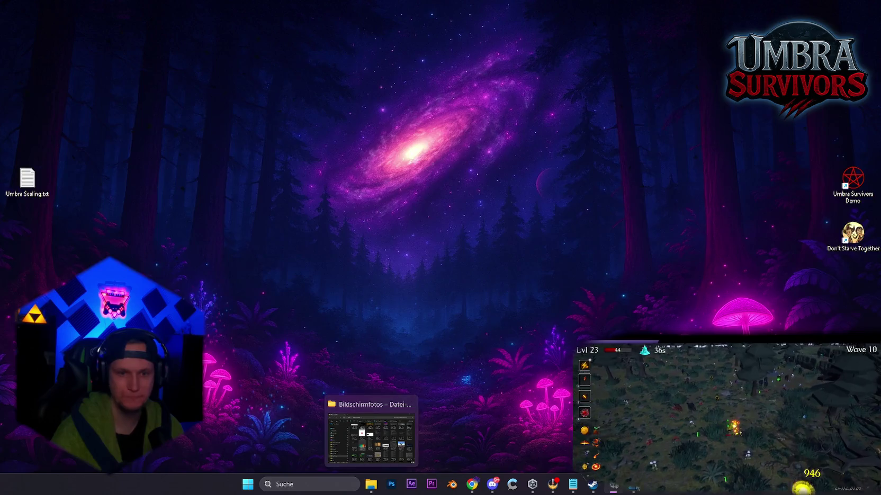
mouse_move(639, 491)
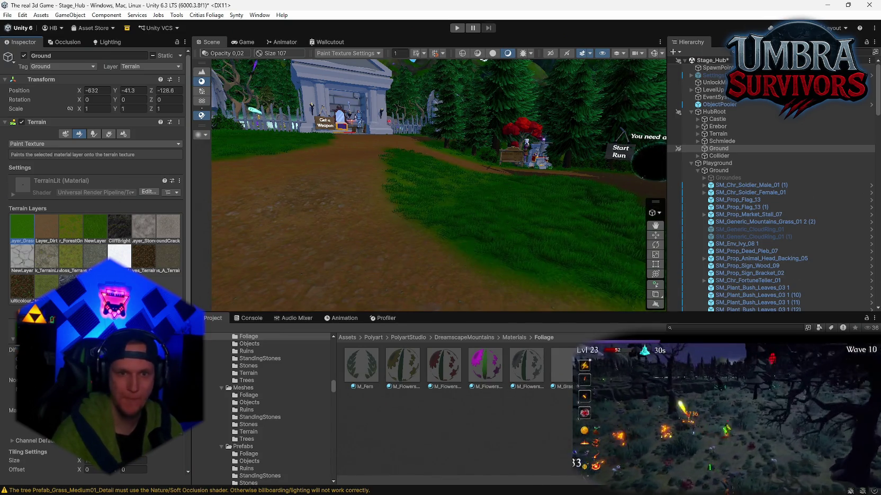
mouse_move(467, 154)
mouse_down()
mouse_move(408, 158)
mouse_move(454, 153)
mouse_up()
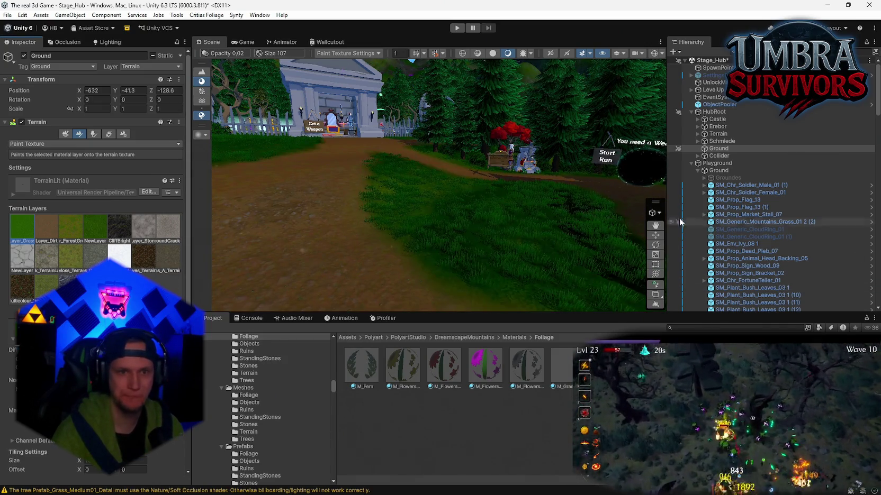
drag(374, 262, 417, 219)
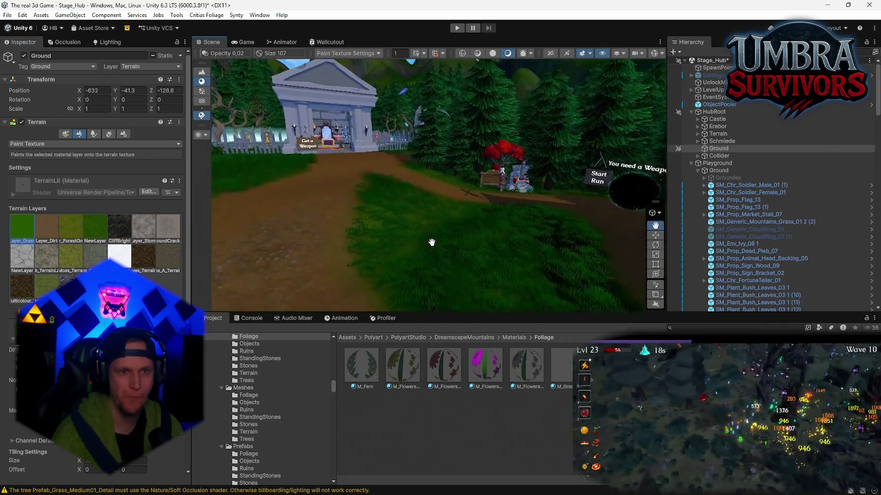
mouse_move(440, 252)
mouse_down()
mouse_move(477, 228)
mouse_move(428, 290)
mouse_move(440, 289)
mouse_move(403, 250)
mouse_move(417, 243)
mouse_move(406, 216)
mouse_move(633, 226)
mouse_move(606, 258)
mouse_move(523, 287)
mouse_move(392, 303)
mouse_move(281, 333)
mouse_move(418, 289)
mouse_move(593, 266)
mouse_move(625, 252)
mouse_move(593, 262)
mouse_move(364, 166)
mouse_move(395, 171)
mouse_up()
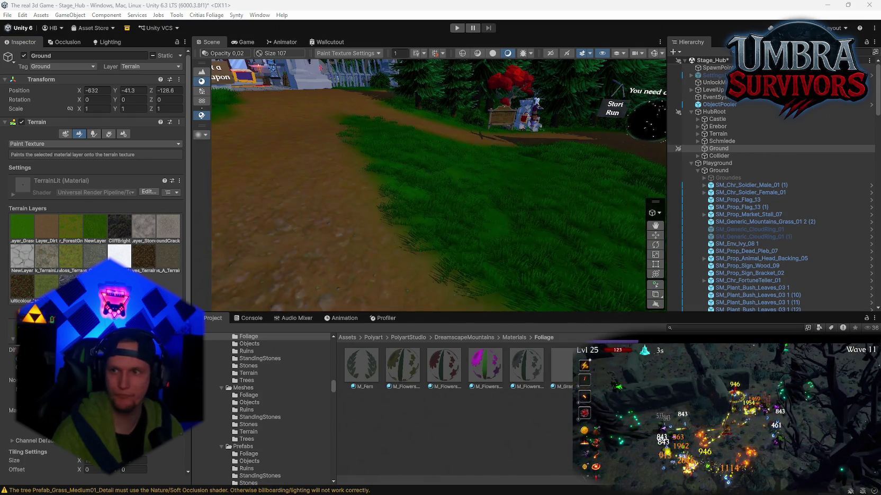
mouse_move(432, 154)
mouse_down()
mouse_move(338, 140)
mouse_move(507, 144)
mouse_move(466, 157)
mouse_move(486, 151)
mouse_up()
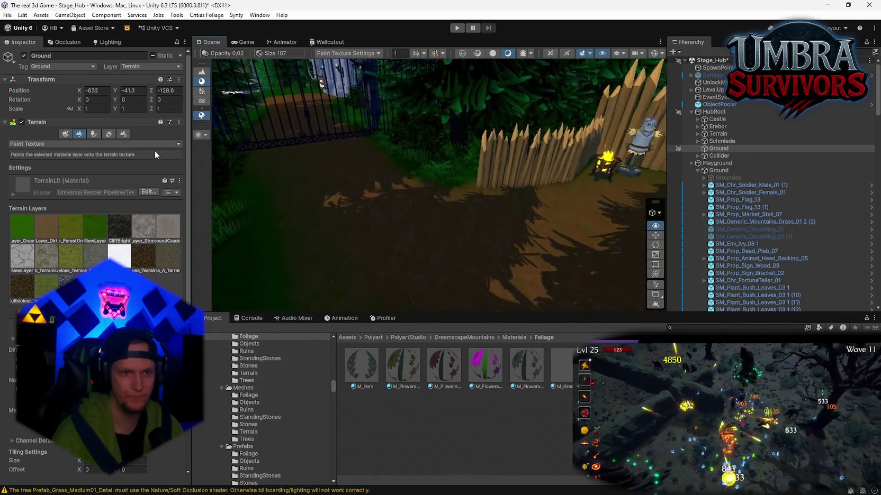
key(Up)
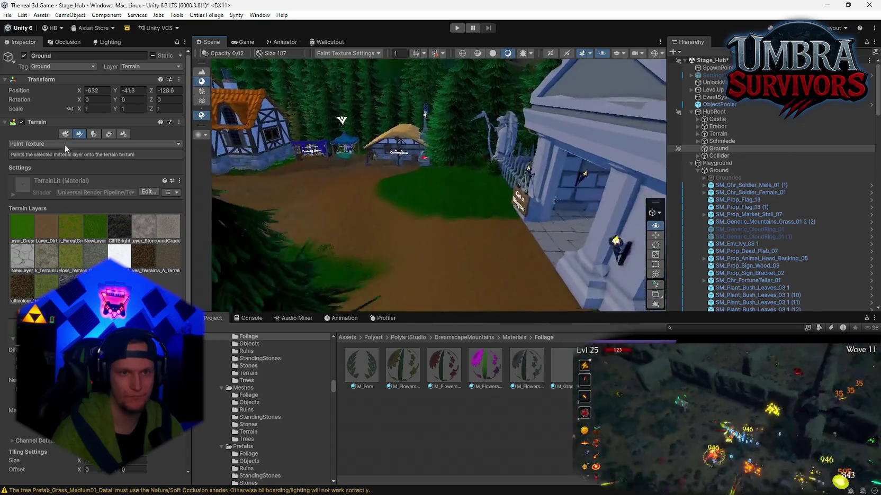
mouse_move(65, 145)
mouse_down()
mouse_move(76, 183)
mouse_move(95, 74)
mouse_move(403, 71)
mouse_move(252, 74)
mouse_move(397, 200)
mouse_move(432, 212)
mouse_move(300, 216)
mouse_move(397, 189)
mouse_move(538, 185)
mouse_move(517, 154)
mouse_move(444, 171)
mouse_move(296, 154)
mouse_move(266, 193)
mouse_move(252, 128)
mouse_move(754, 103)
mouse_move(755, 118)
mouse_move(689, 153)
mouse_move(739, 181)
mouse_move(832, 157)
mouse_move(56, 135)
mouse_move(821, 136)
mouse_move(751, 138)
mouse_move(662, 193)
mouse_move(255, 89)
mouse_move(197, 126)
mouse_move(141, 88)
mouse_move(68, 94)
mouse_move(236, 94)
mouse_move(225, 103)
mouse_up()
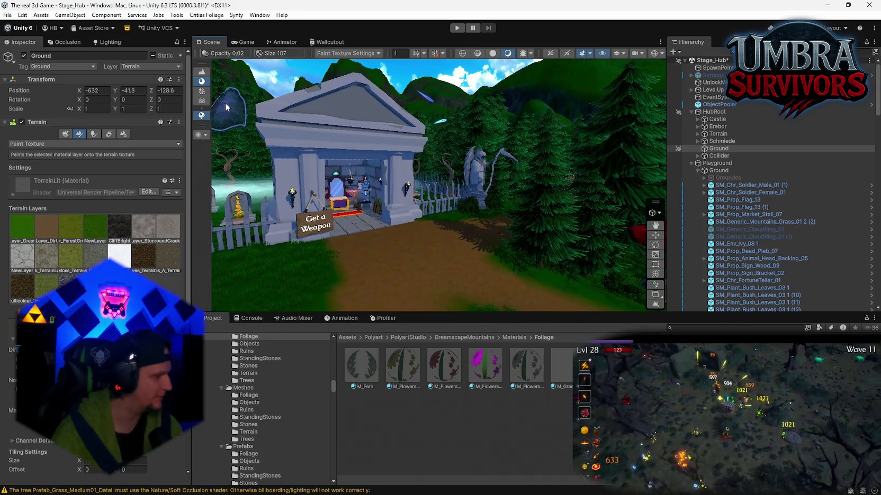
double_click(215, 41)
mouse_move(424, 185)
mouse_down()
mouse_move(503, 211)
mouse_move(642, 237)
mouse_move(299, 199)
mouse_move(340, 201)
mouse_up()
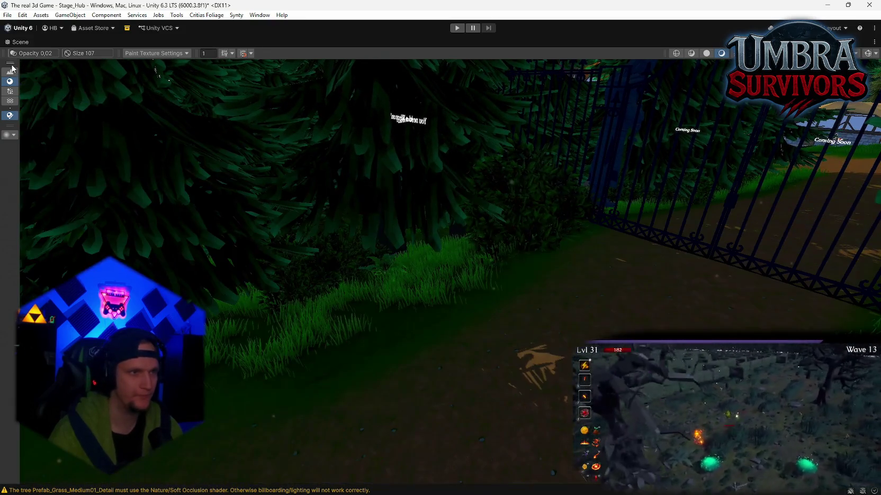
double_click(16, 43)
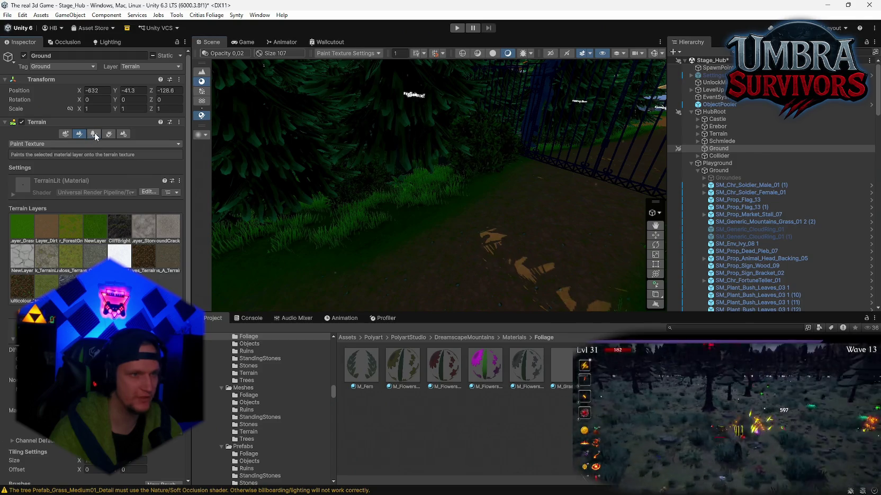
Open the Grass_Medium02_LOD1 prefab from the terrain's Paint Details grass entry.
click(108, 136)
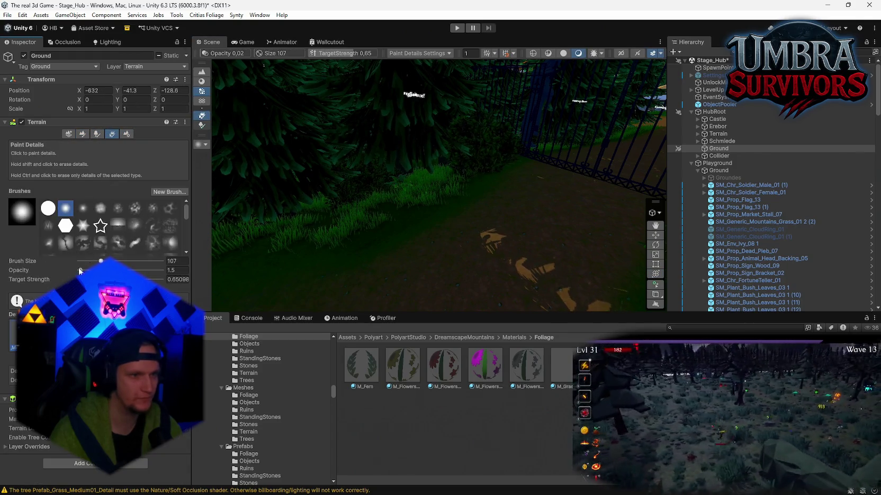
click(248, 454)
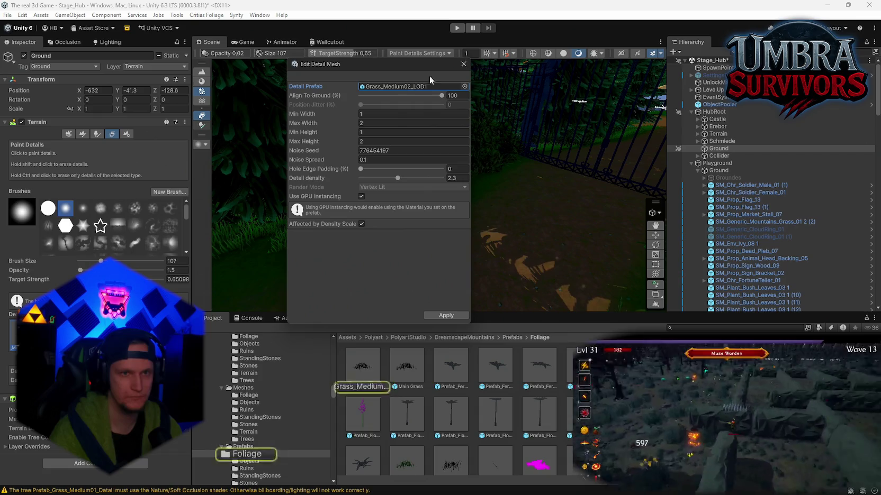
mouse_move(363, 365)
mouse_down()
mouse_move(458, 94)
mouse_move(234, 218)
mouse_up()
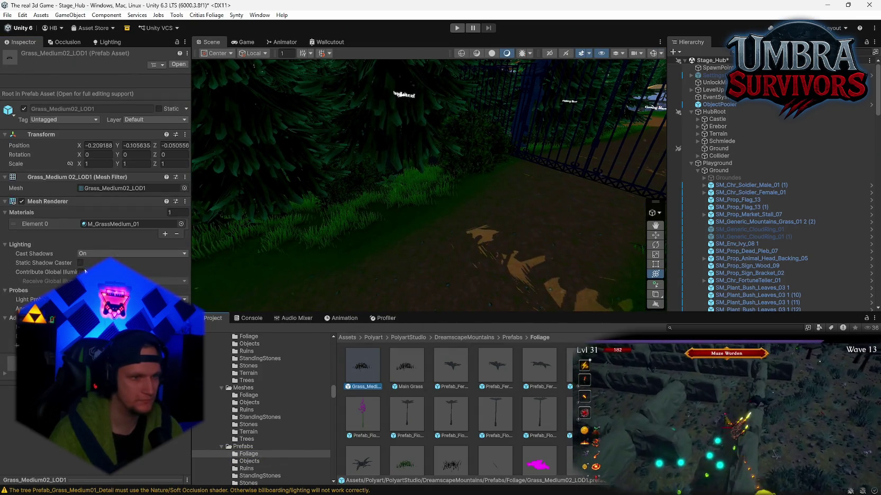
Compare the grass Mesh Renderer's Cast Shadows Off versus On twice, leaving it On.
click(99, 263)
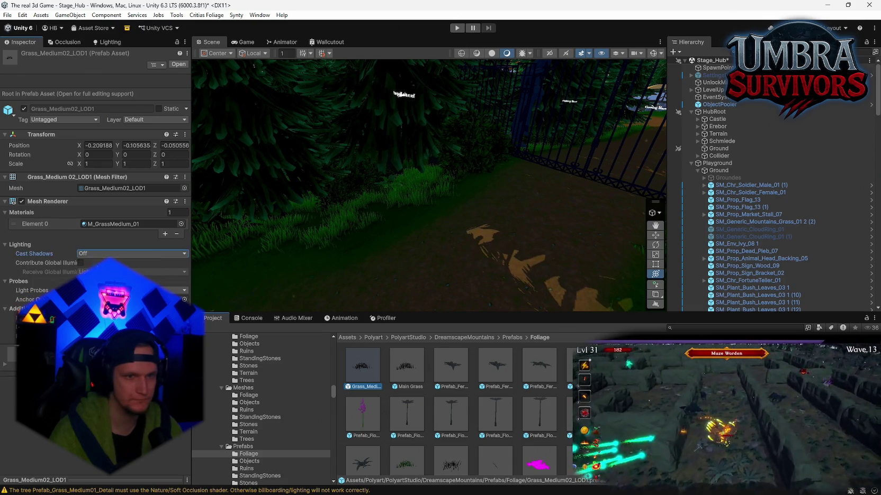
click(98, 272)
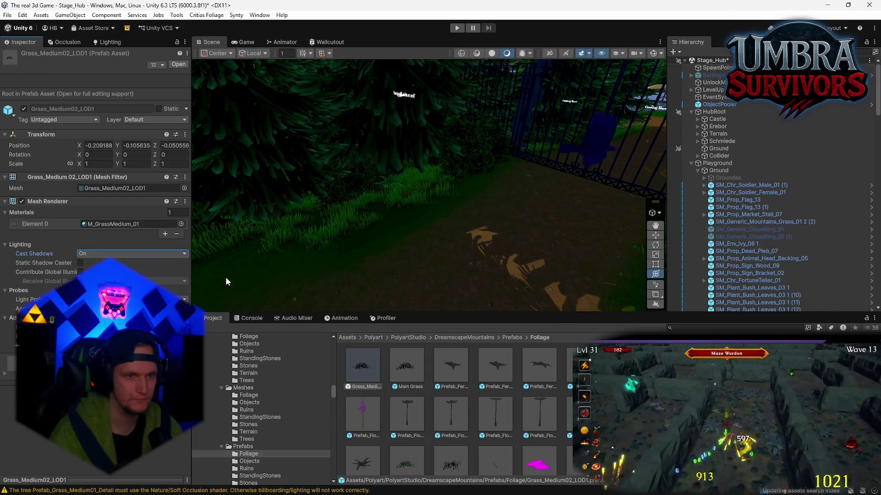
mouse_move(228, 280)
mouse_down()
mouse_move(545, 173)
mouse_move(531, 199)
mouse_move(482, 228)
mouse_move(372, 250)
mouse_move(200, 256)
mouse_move(211, 265)
mouse_up()
click(132, 254)
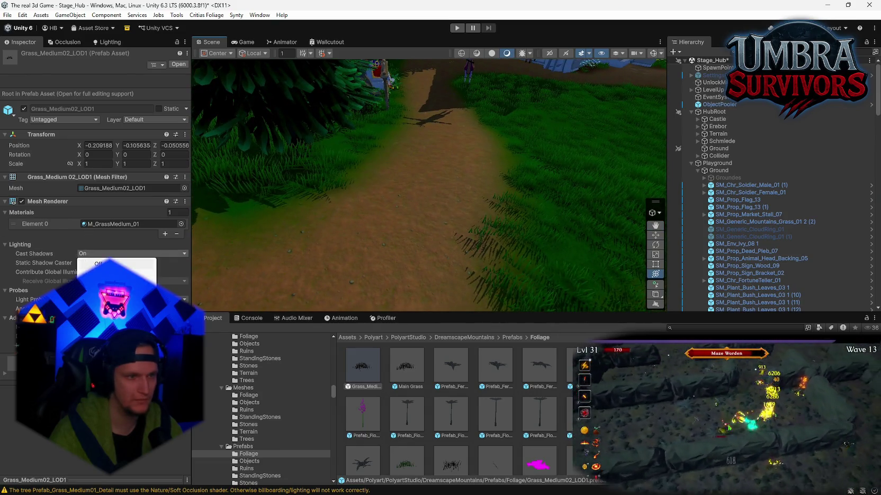
click(106, 254)
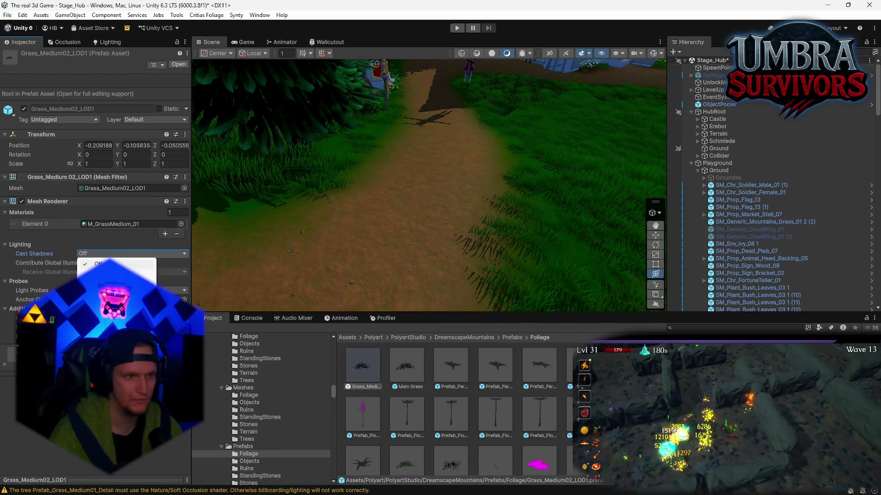
click(132, 253)
click(106, 263)
mouse_move(215, 263)
mouse_down()
mouse_move(387, 230)
mouse_move(385, 218)
mouse_move(418, 196)
mouse_move(494, 220)
mouse_move(609, 234)
mouse_move(557, 227)
mouse_move(439, 233)
mouse_up()
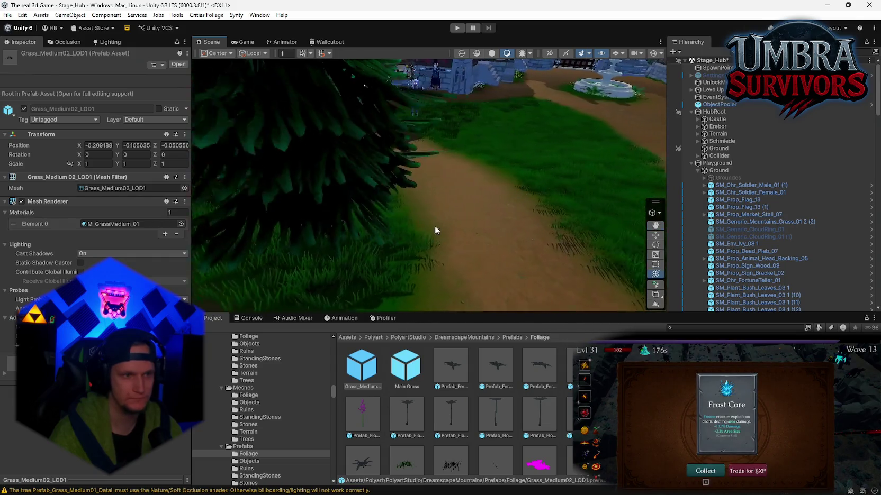
click(112, 224)
Set M_GrassMedium_01's Bottom Mask Fade to 0.47, Foliage Roughness to 0.876 and Specular to 0.86.
click(560, 366)
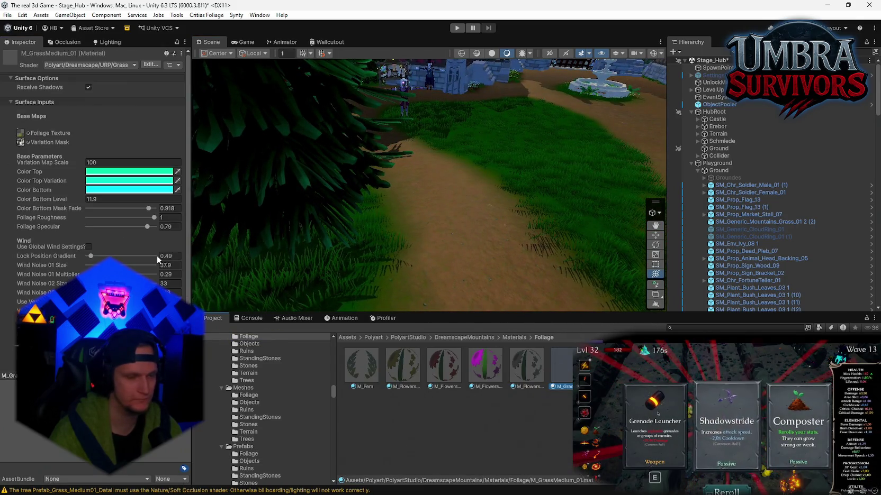
scroll(106, 297, down, 2)
scroll(101, 180, down, 1)
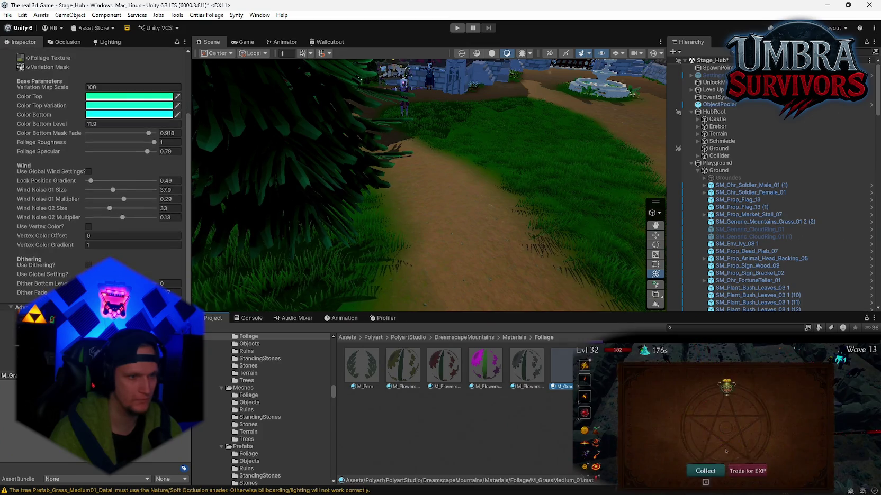
click(744, 475)
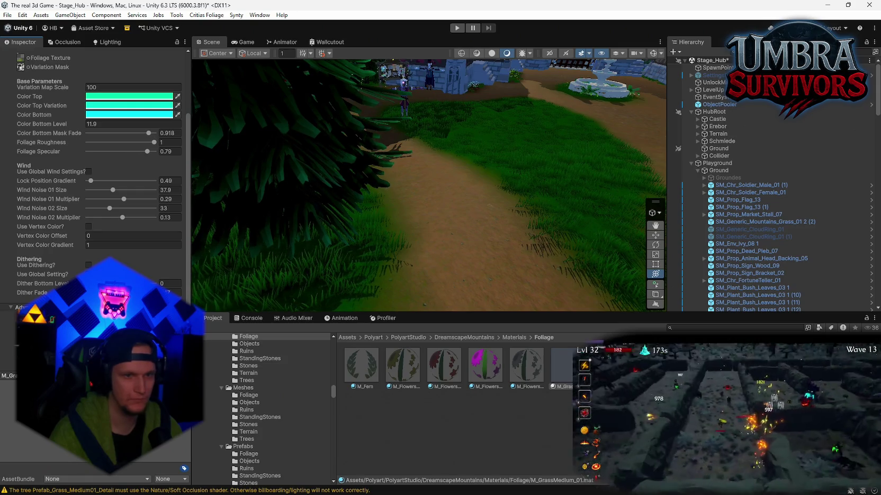
scroll(146, 166, up, 1)
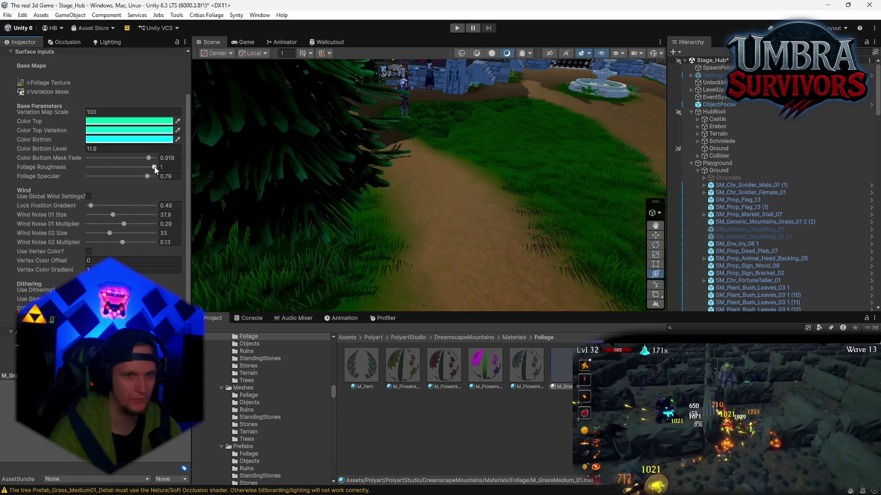
mouse_move(153, 168)
mouse_down()
mouse_move(134, 178)
mouse_move(155, 168)
mouse_move(136, 178)
mouse_move(140, 185)
mouse_up()
mouse_move(338, 216)
mouse_down()
mouse_move(283, 162)
mouse_move(291, 183)
mouse_move(360, 199)
mouse_move(514, 201)
mouse_move(219, 158)
mouse_up()
mouse_move(147, 179)
mouse_down()
mouse_move(159, 178)
mouse_move(152, 181)
mouse_up()
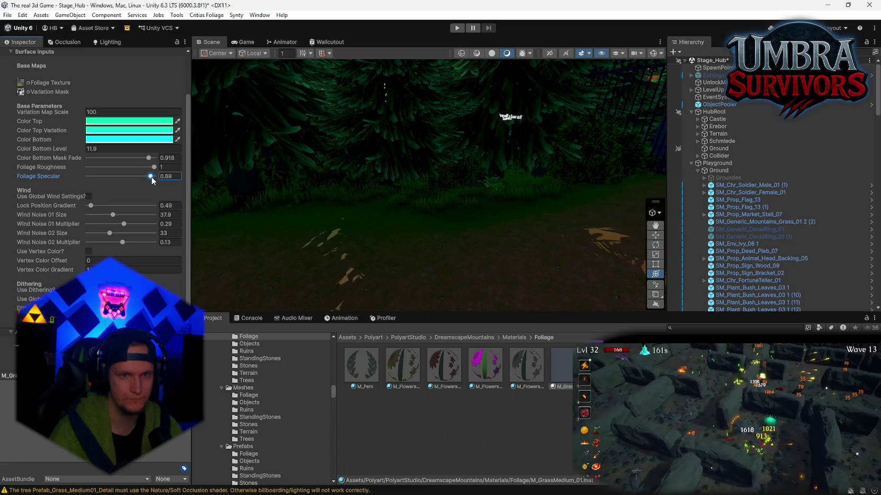
mouse_move(228, 200)
mouse_down()
mouse_move(409, 134)
mouse_move(569, 209)
mouse_move(527, 239)
mouse_move(222, 277)
mouse_move(650, 257)
mouse_move(9, 259)
mouse_move(25, 239)
mouse_move(371, 233)
mouse_move(376, 215)
mouse_move(388, 221)
mouse_move(295, 243)
mouse_move(118, 207)
mouse_up()
drag(146, 177, 130, 169)
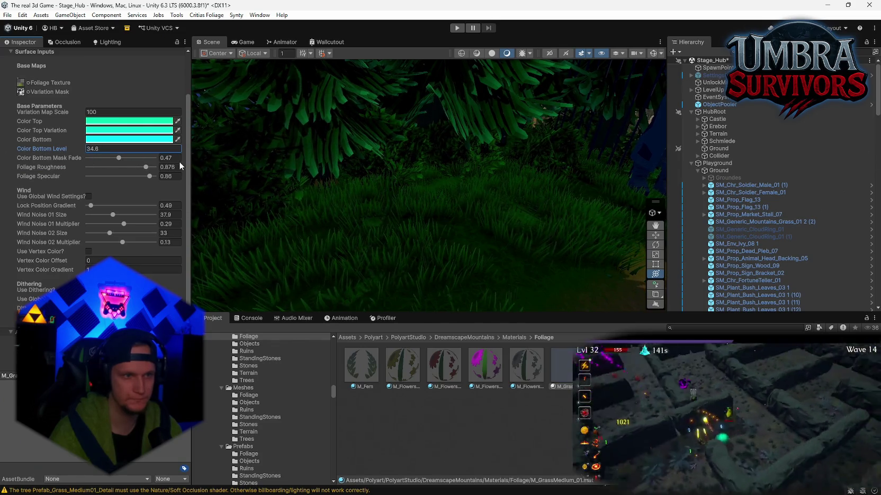
key(Escape)
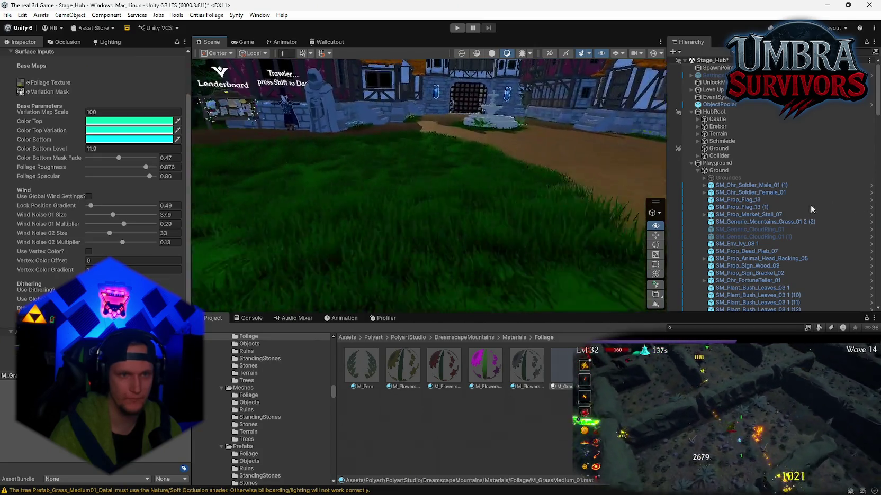
right_click(543, 216)
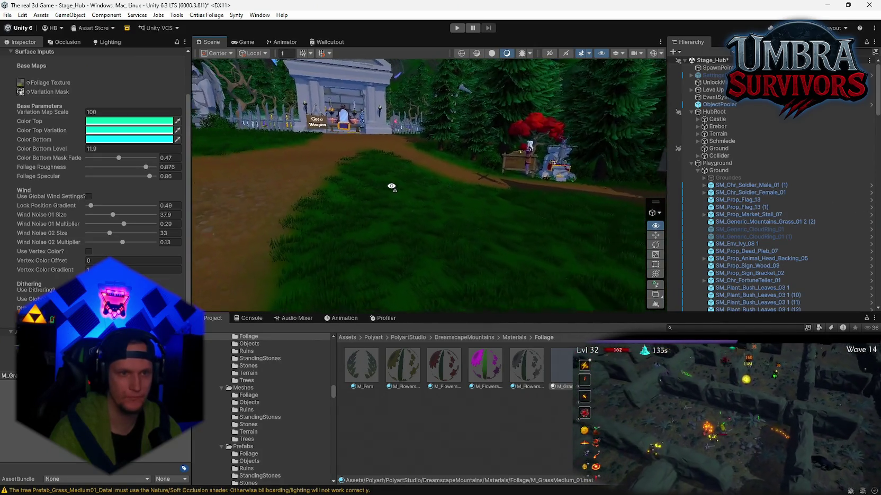
key(w)
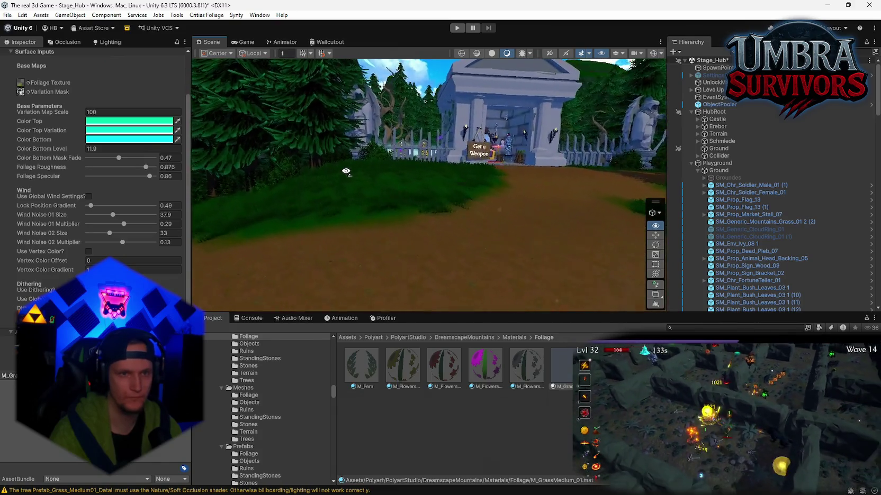
key(w)
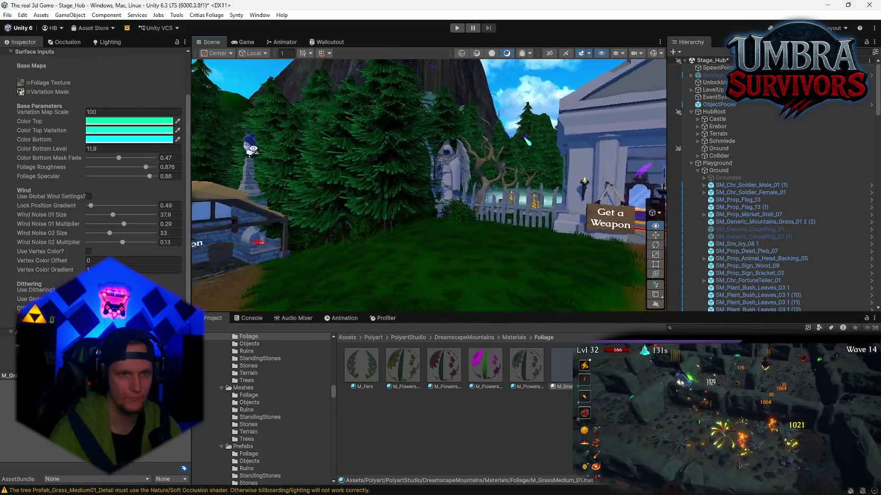
key(w)
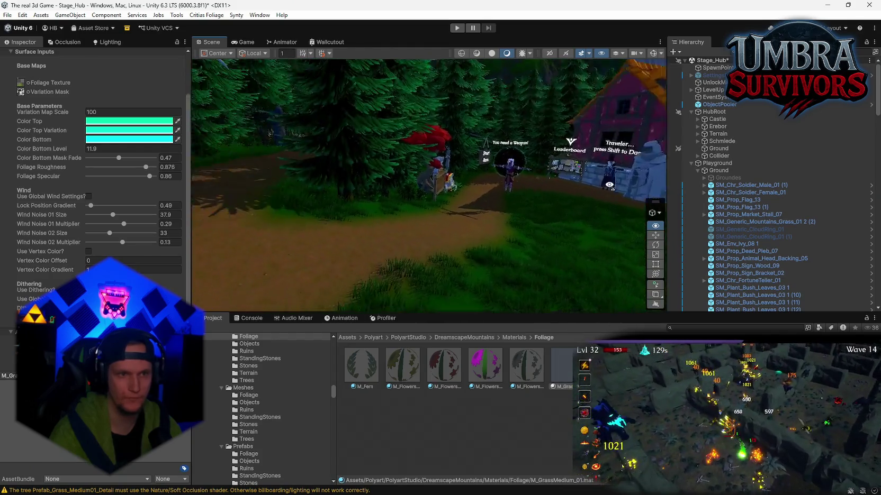
key(w)
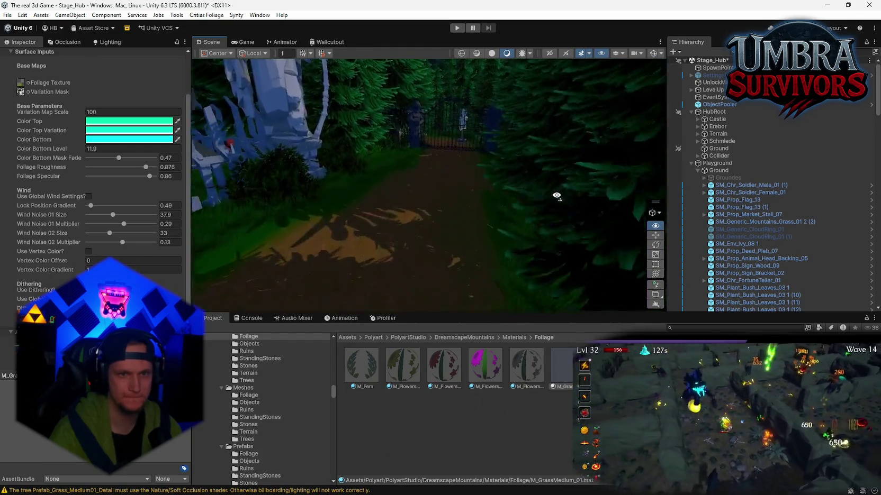
key(w)
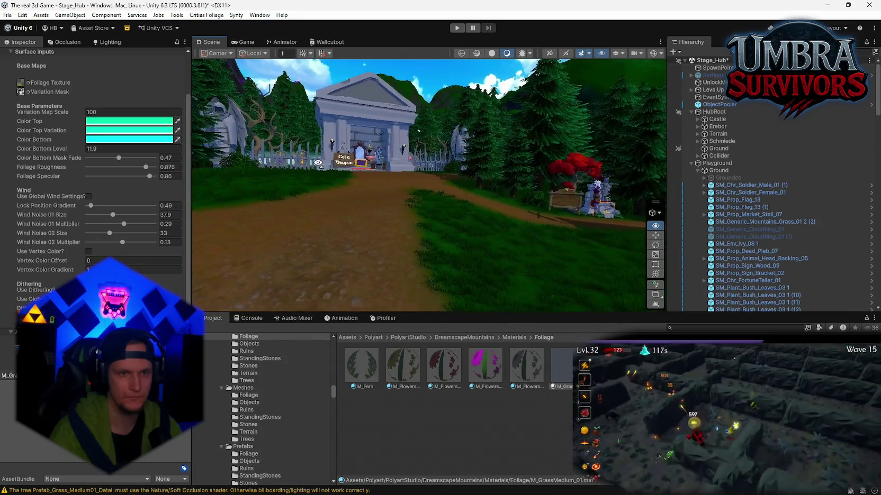
drag(318, 163, 373, 184)
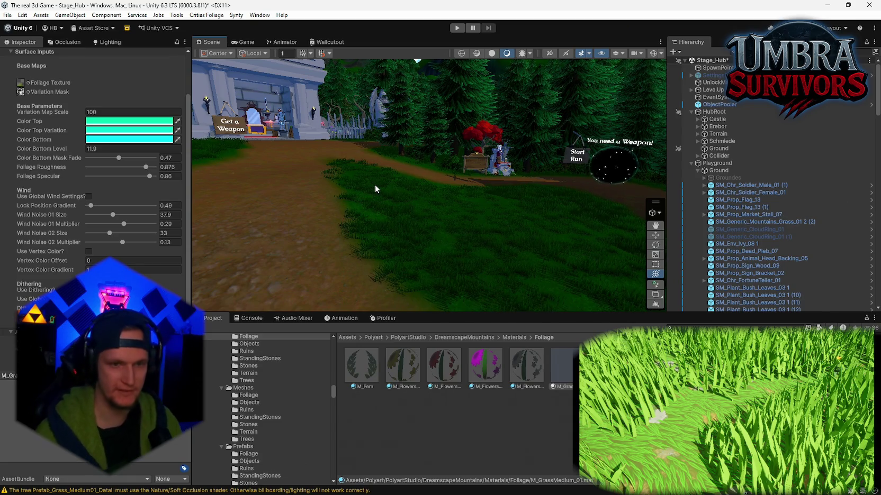
mouse_move(375, 185)
mouse_down()
mouse_move(478, 228)
mouse_move(465, 263)
mouse_move(397, 269)
mouse_up()
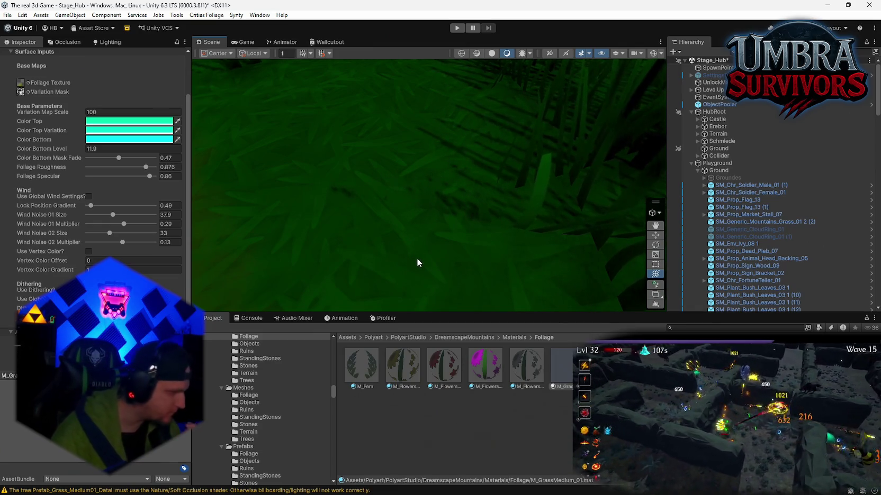
mouse_move(444, 226)
mouse_down()
mouse_move(397, 230)
mouse_move(428, 218)
mouse_move(433, 190)
mouse_move(403, 190)
mouse_move(374, 174)
mouse_move(387, 190)
mouse_move(360, 168)
mouse_move(336, 176)
mouse_move(568, 148)
mouse_move(269, 159)
mouse_move(419, 236)
mouse_move(433, 226)
mouse_up()
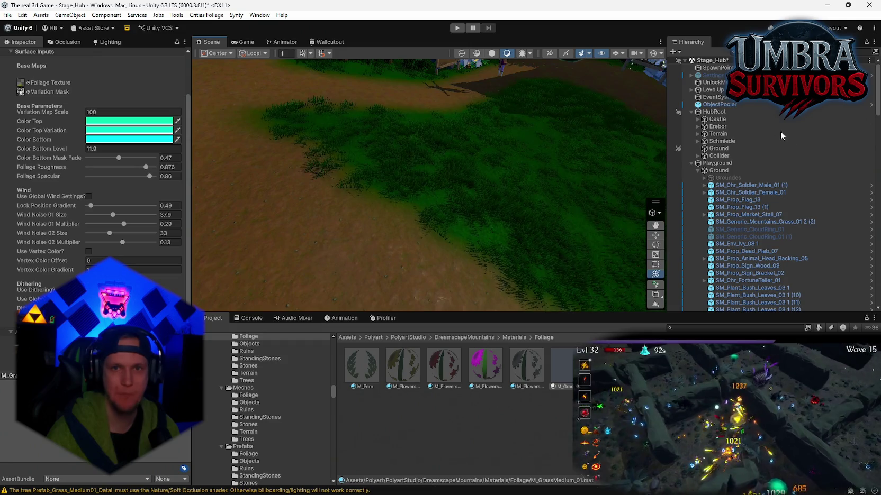
click(721, 150)
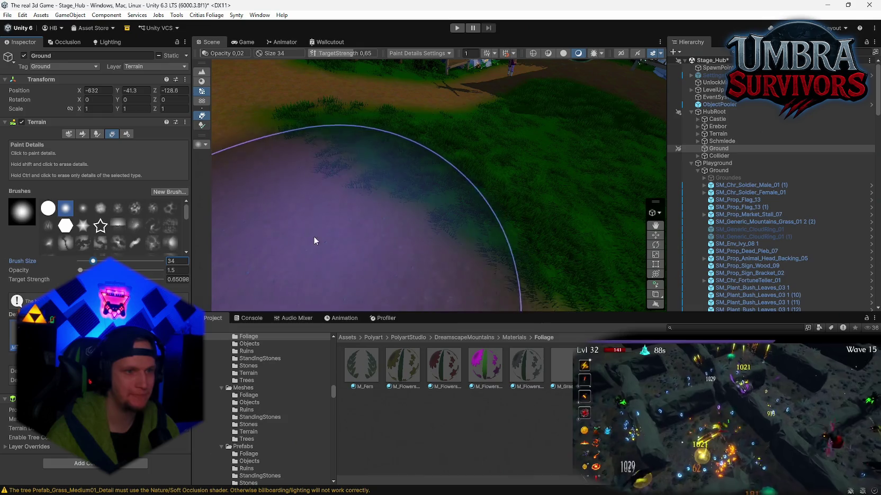
Paint a grass detail stroke onto the Ground terrain with a size 7 brush.
shift+click(357, 218)
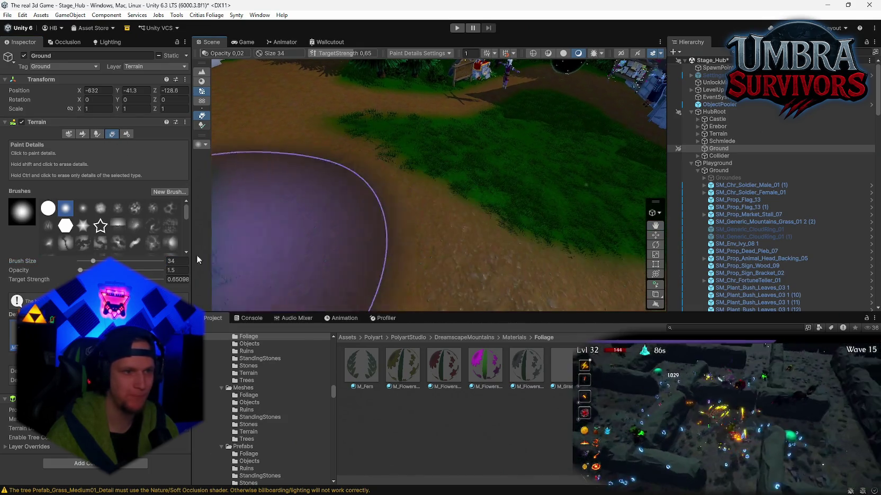
scroll(372, 234, up, 5)
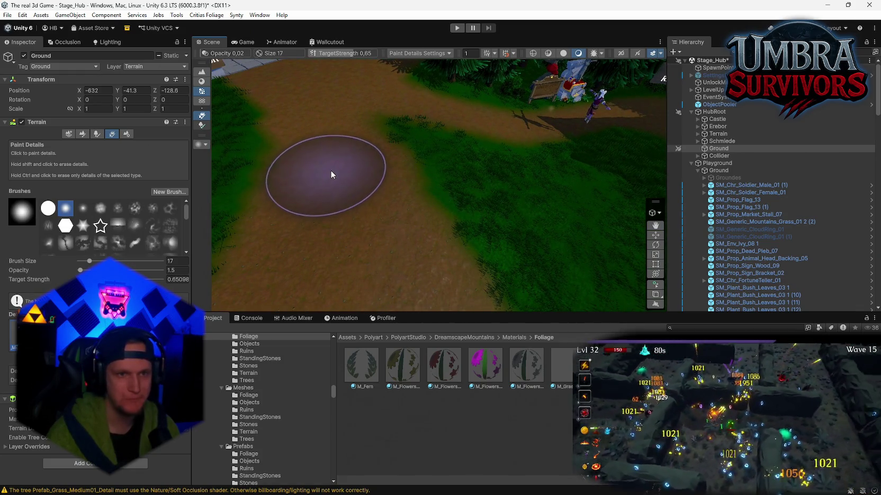
scroll(384, 223, up, 3)
scroll(384, 223, down, 3)
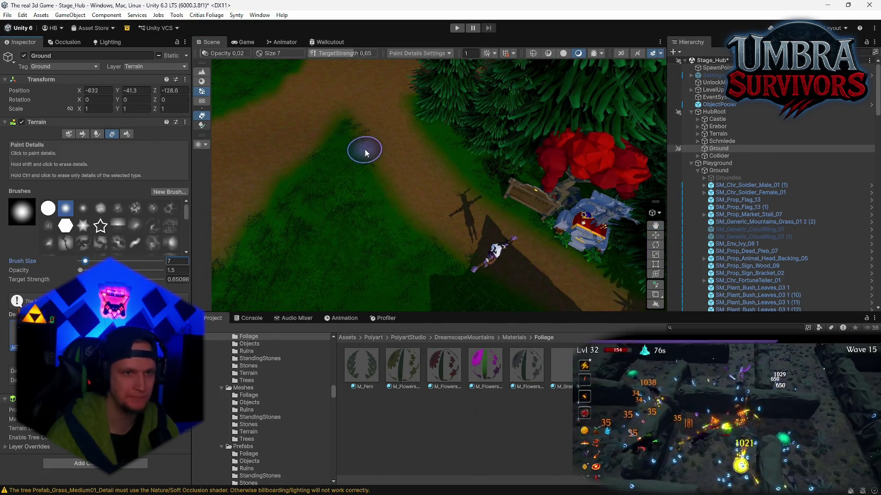
mouse_move(366, 152)
mouse_down()
mouse_move(374, 112)
mouse_move(387, 157)
mouse_up()
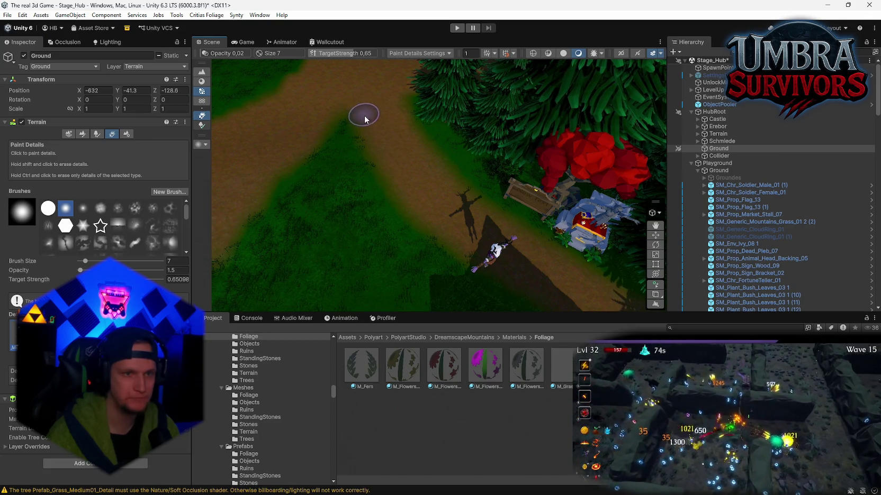
scroll(425, 192, down, 3)
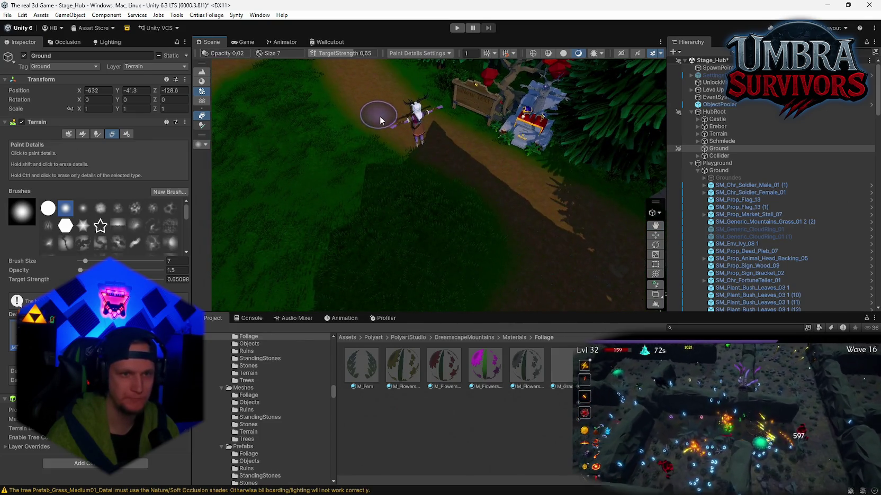
scroll(497, 181, up, 3)
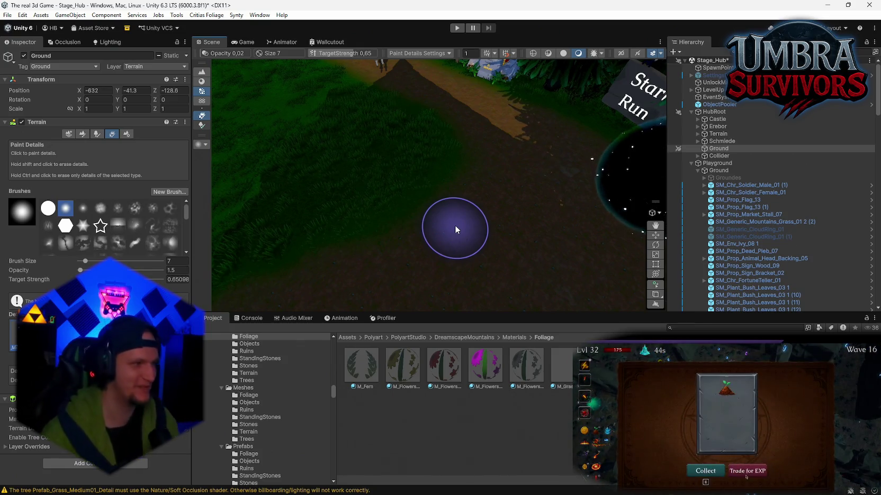
Raise the detail painting Opacity to 6.5.
mouse_move(455, 225)
mouse_down()
mouse_move(337, 216)
mouse_move(350, 230)
mouse_move(340, 243)
mouse_up()
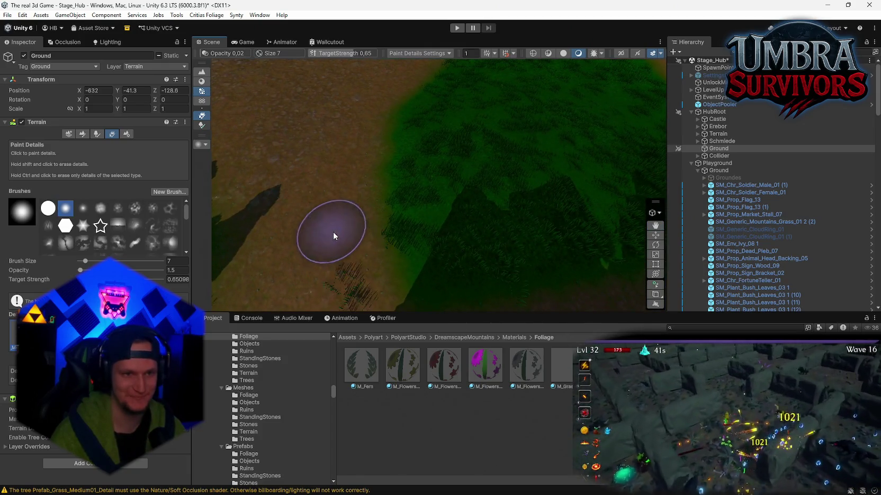
mouse_move(367, 189)
mouse_down()
mouse_move(372, 152)
mouse_move(464, 168)
mouse_up()
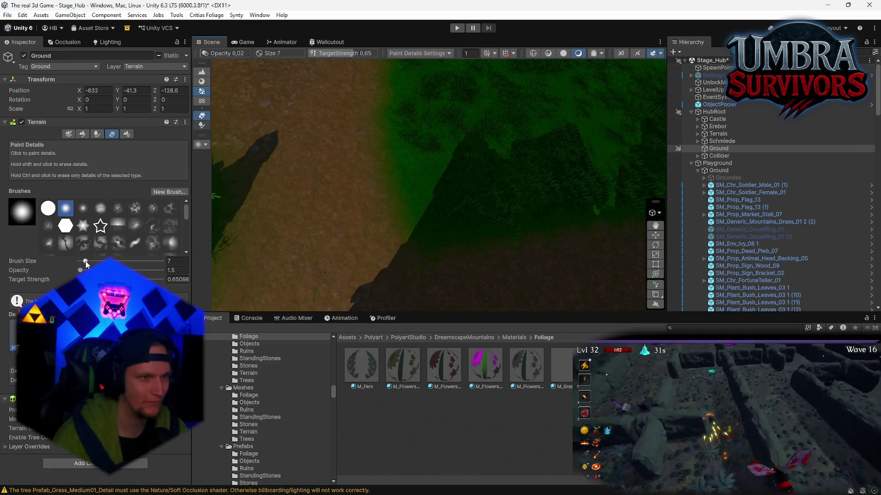
drag(80, 269, 84, 270)
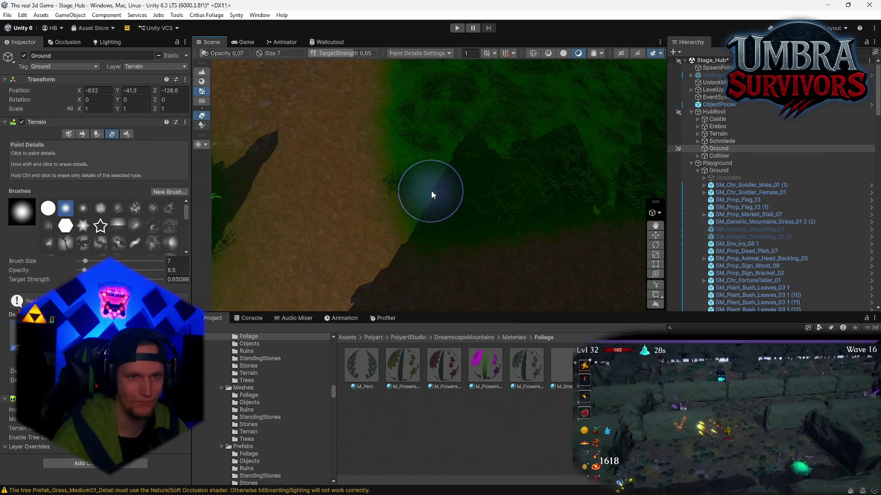
Set the detail brush Target Strength to 1 and look over the hut and stalls.
drag(135, 280, 163, 280)
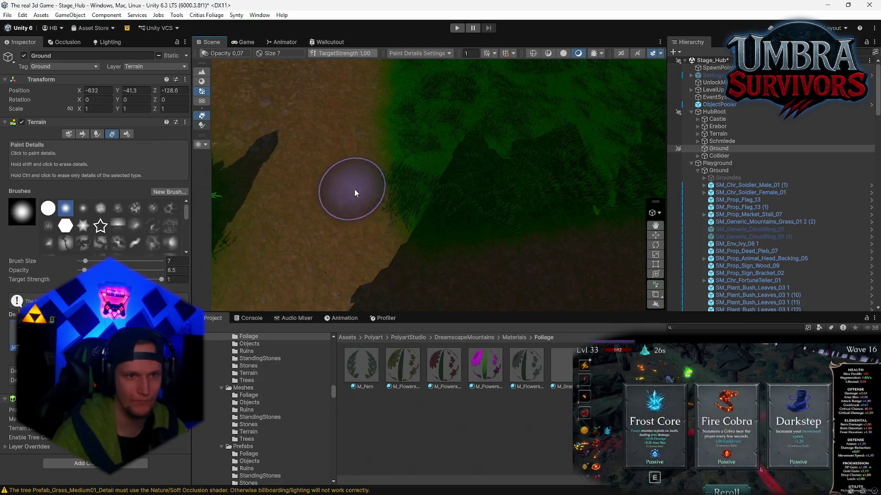
scroll(425, 250, down, 3)
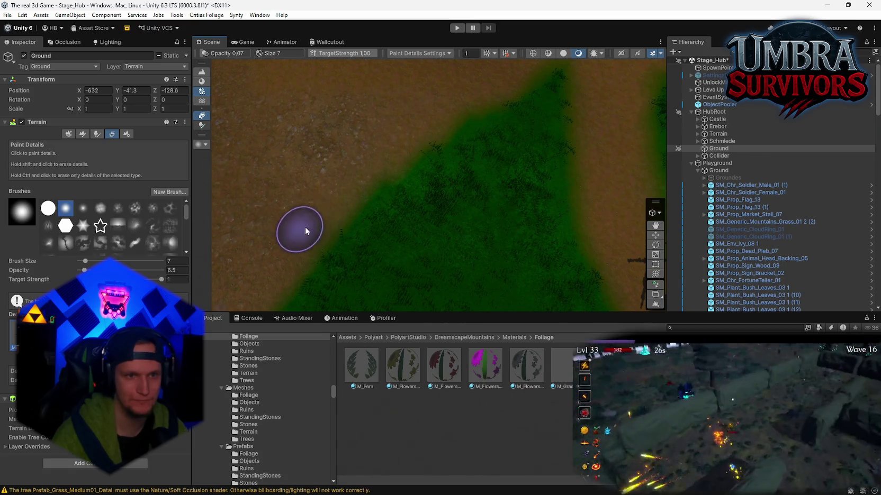
mouse_move(305, 230)
mouse_down()
mouse_move(436, 226)
mouse_move(454, 204)
mouse_move(454, 140)
mouse_move(503, 167)
mouse_move(470, 174)
mouse_move(477, 262)
mouse_move(429, 264)
mouse_up()
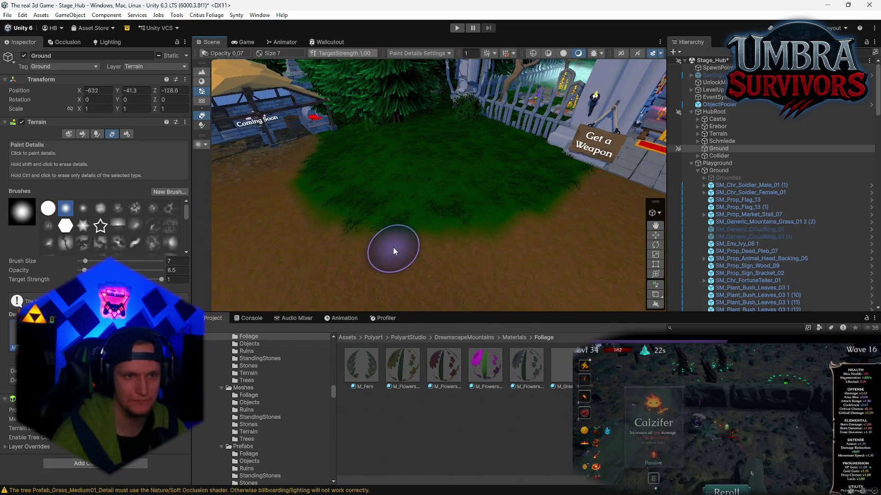
drag(337, 236, 424, 253)
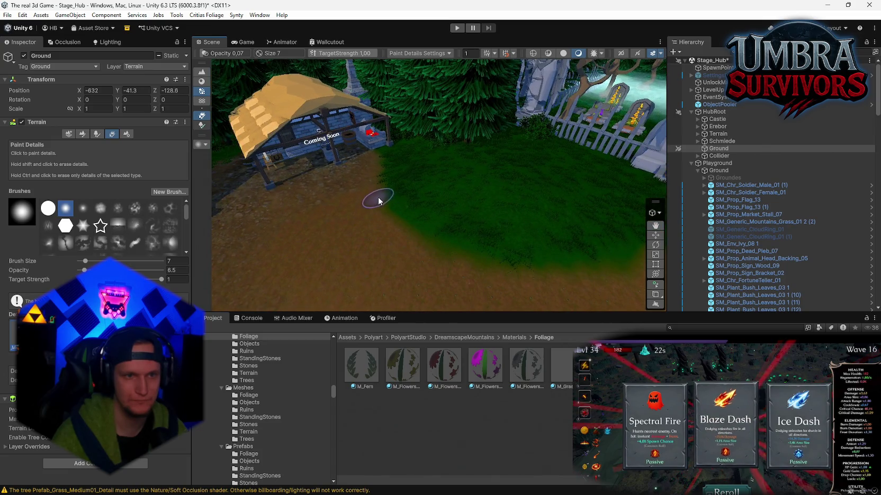
mouse_move(351, 168)
mouse_down()
mouse_move(396, 232)
mouse_move(423, 246)
mouse_move(501, 233)
mouse_move(440, 210)
mouse_move(443, 178)
mouse_move(536, 186)
mouse_up()
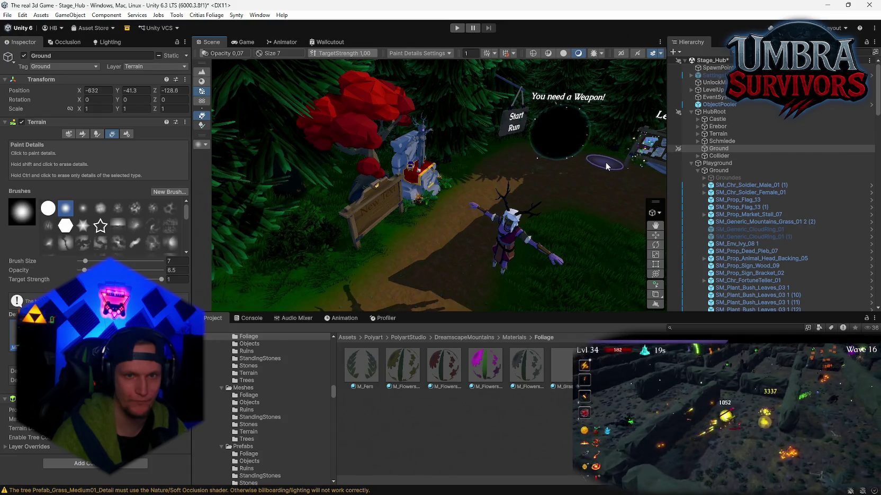
Move the Scene view along the path toward the gate.
scroll(525, 165, up, 10)
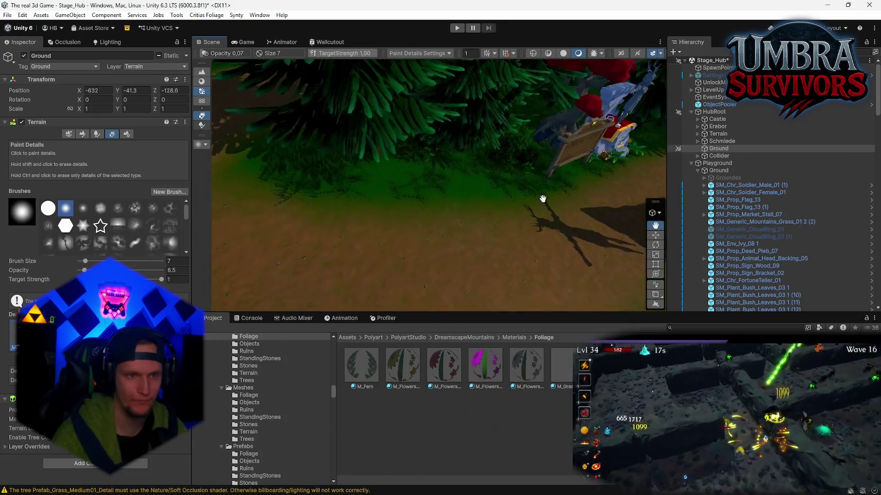
mouse_move(518, 237)
mouse_down()
mouse_move(365, 208)
mouse_move(449, 213)
mouse_move(463, 247)
mouse_up()
mouse_move(429, 176)
mouse_down()
mouse_move(470, 235)
mouse_move(445, 212)
mouse_up()
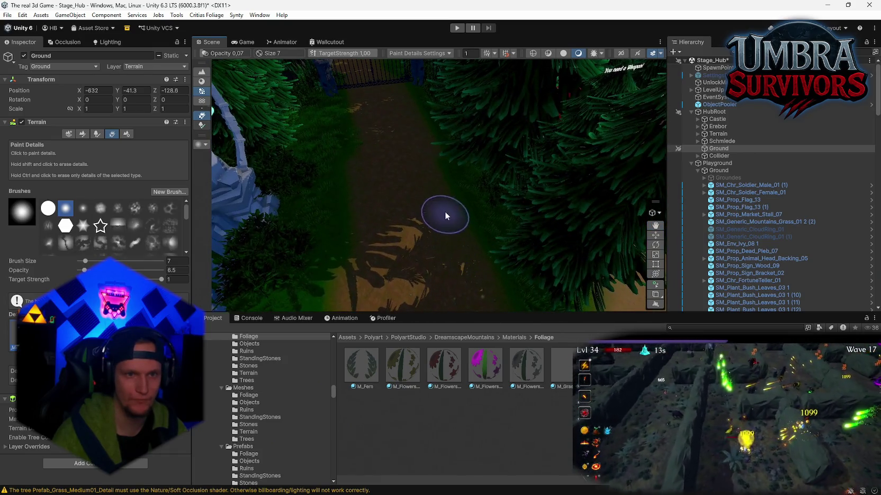
drag(424, 168, 376, 229)
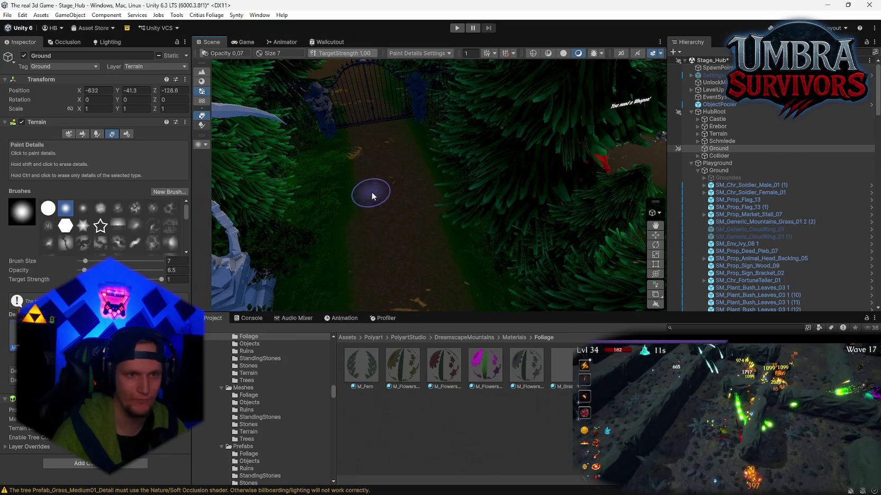
mouse_move(393, 230)
mouse_down()
mouse_move(512, 191)
mouse_move(392, 177)
mouse_up()
Fly through the gate past the Get a Weapon building to the fountain courtyard.
right_click(393, 177)
click(402, 141)
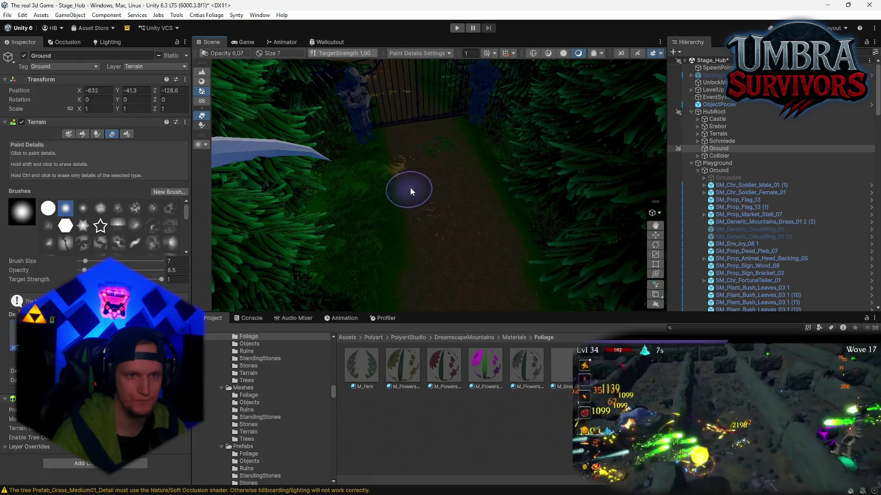
mouse_move(450, 151)
mouse_down()
mouse_move(391, 154)
mouse_move(347, 70)
mouse_move(645, 170)
mouse_move(76, 97)
mouse_move(794, 166)
mouse_move(763, 151)
mouse_move(806, 148)
mouse_move(472, 75)
mouse_move(444, 79)
mouse_move(582, 74)
mouse_move(363, 69)
mouse_move(477, 261)
mouse_up()
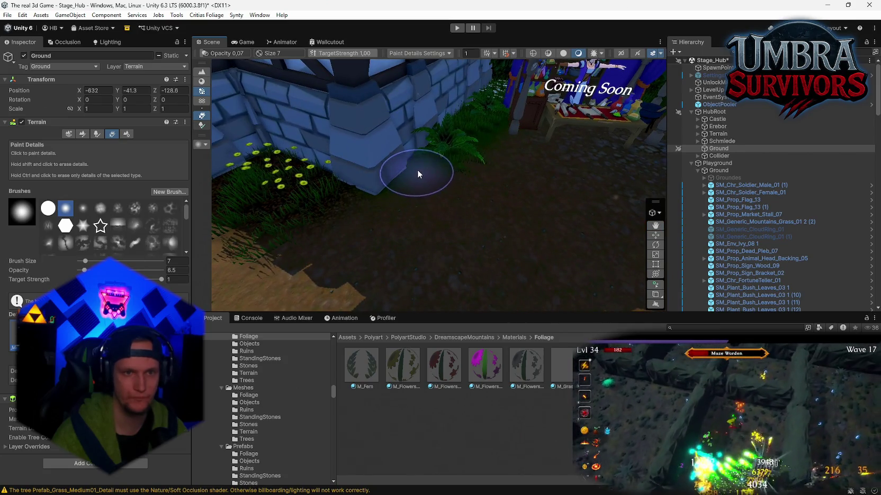
mouse_move(487, 201)
mouse_down()
mouse_move(818, 136)
mouse_move(8, 180)
mouse_move(8, 159)
mouse_up()
mouse_move(440, 186)
mouse_down()
mouse_move(439, 159)
mouse_move(439, 196)
mouse_up()
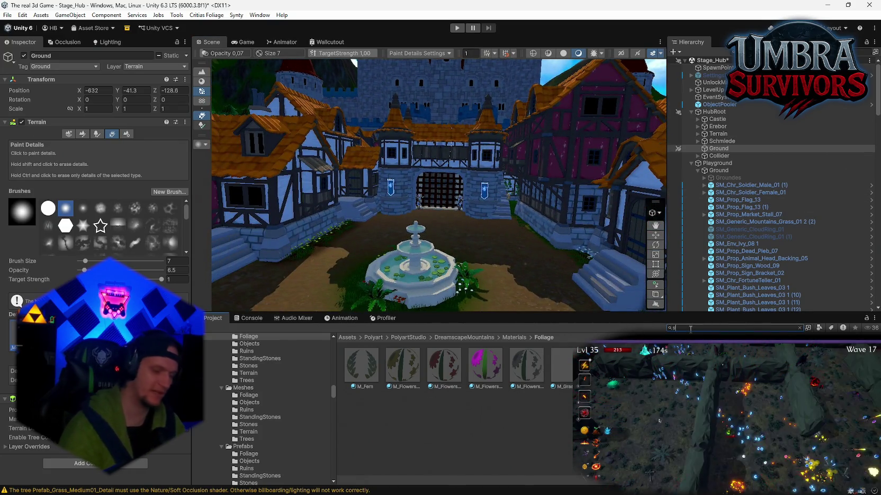
Search the Project for 'sky' and open sky_linekotsi_01_HDRI in Photoshop.
text(sky)
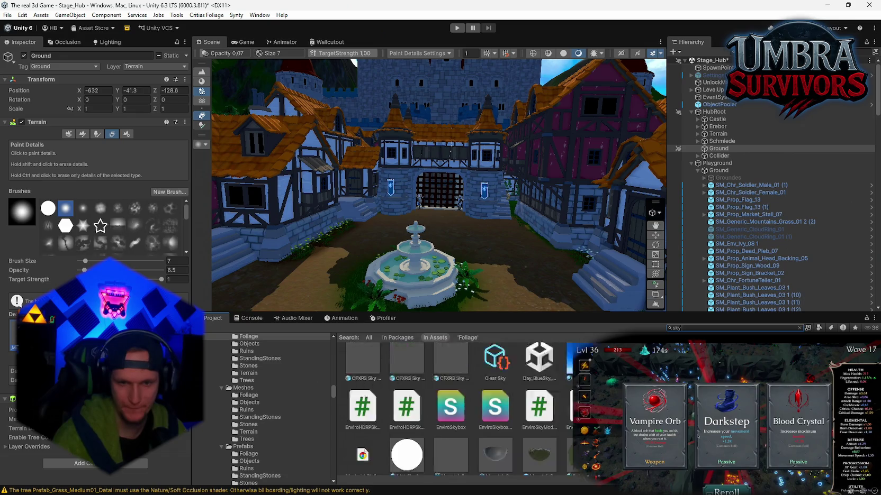
scroll(549, 412, down, 1)
scroll(549, 412, down, 5)
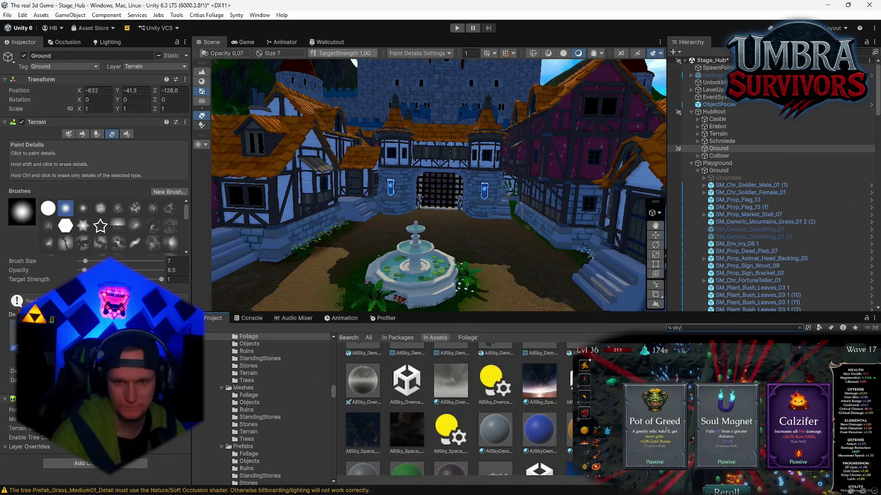
scroll(448, 408, down, 2)
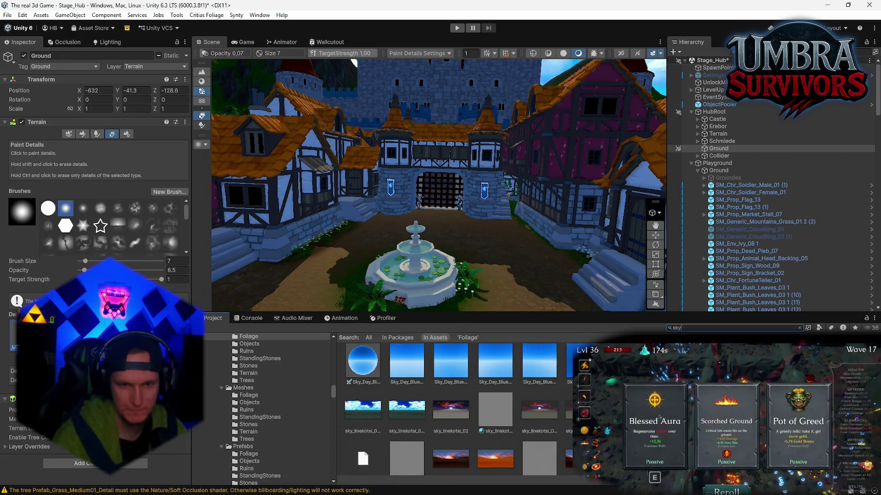
click(407, 390)
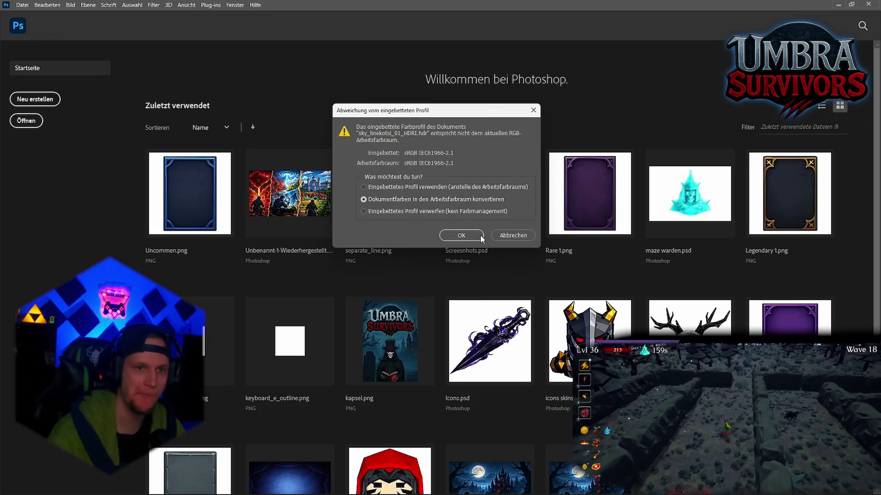
Convert the HDRI panorama to the working colour space, then minimize Photoshop.
click(461, 235)
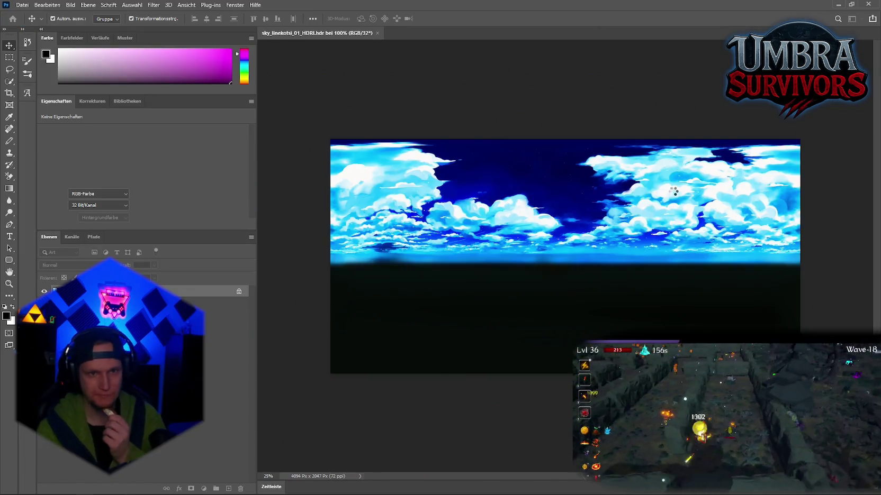
click(838, 4)
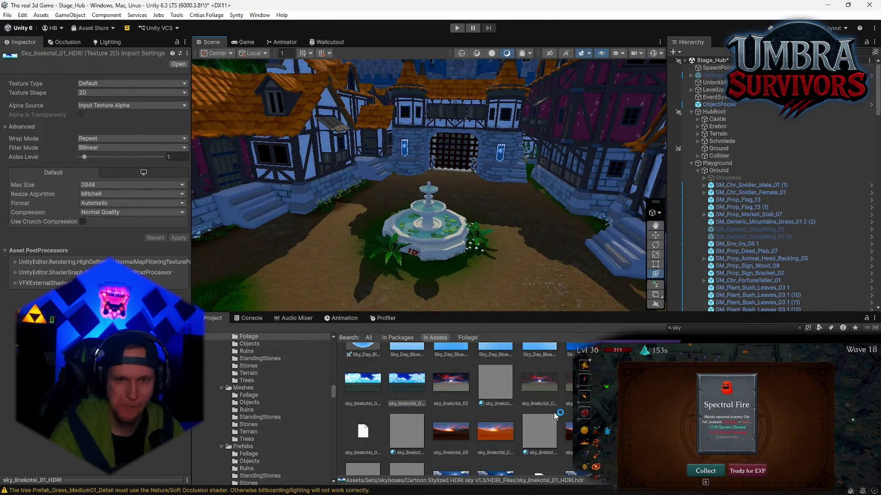
Pick sky_linekotsi_01_HDRI as the cubemap for the sky_linekotsi_02 skybox material.
click(496, 391)
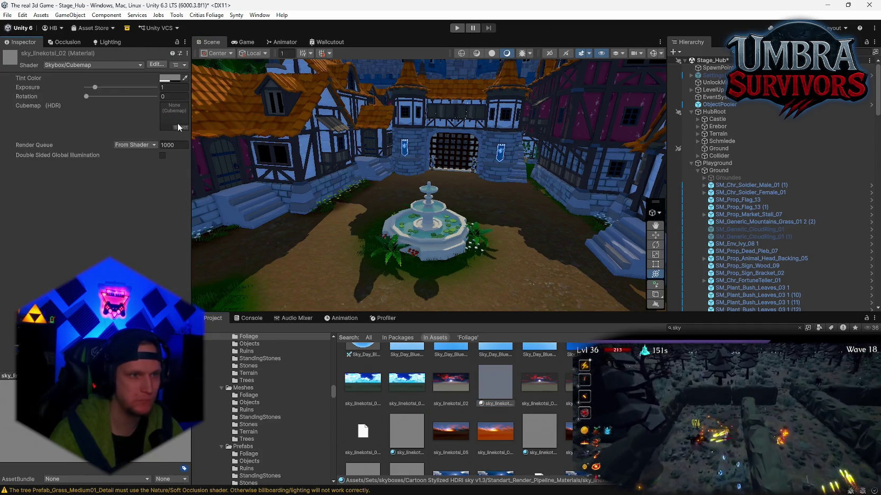
click(179, 126)
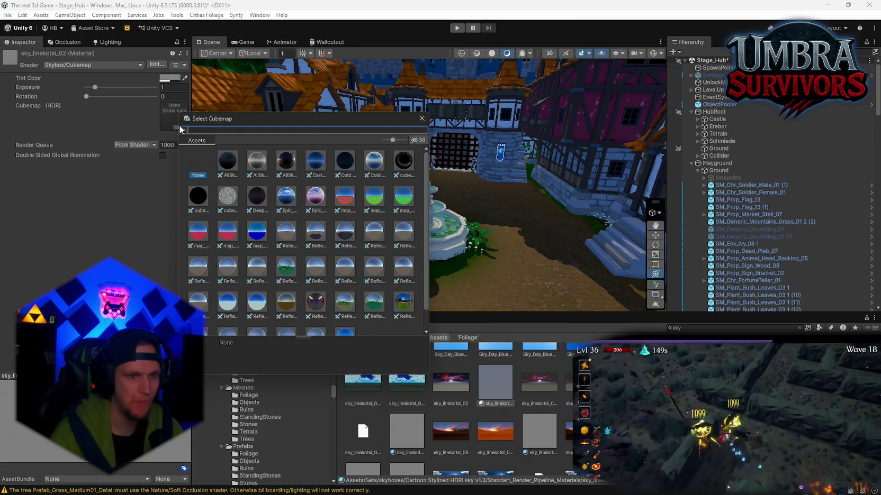
text(s)
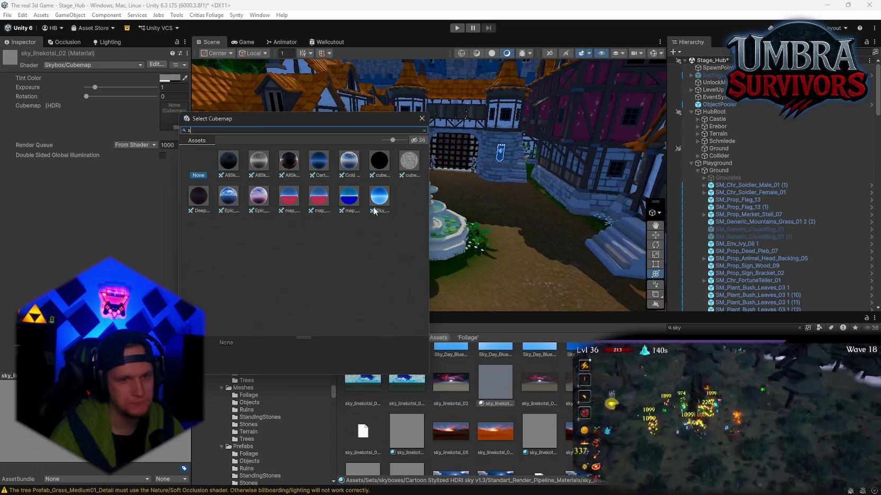
key(BackSpace)
click(409, 384)
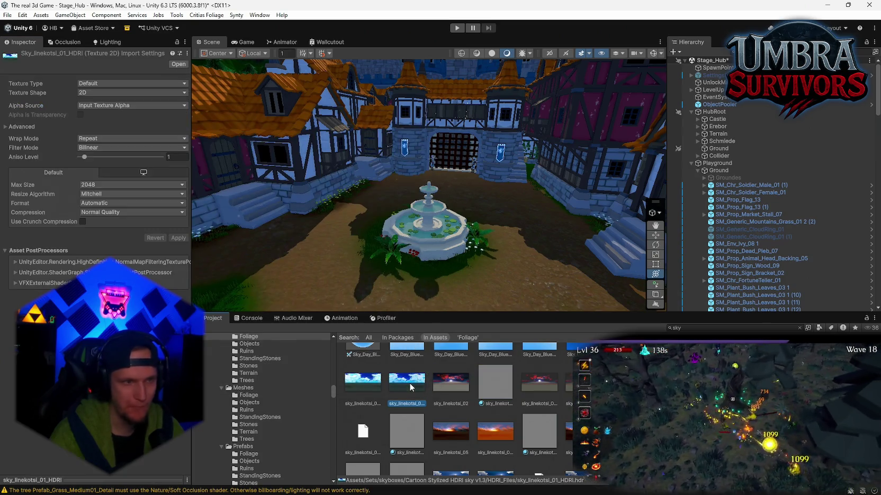
Set Environment Reflections to a custom cubemap using sky_linekotsi_01_c_HDRI.
click(109, 42)
click(121, 57)
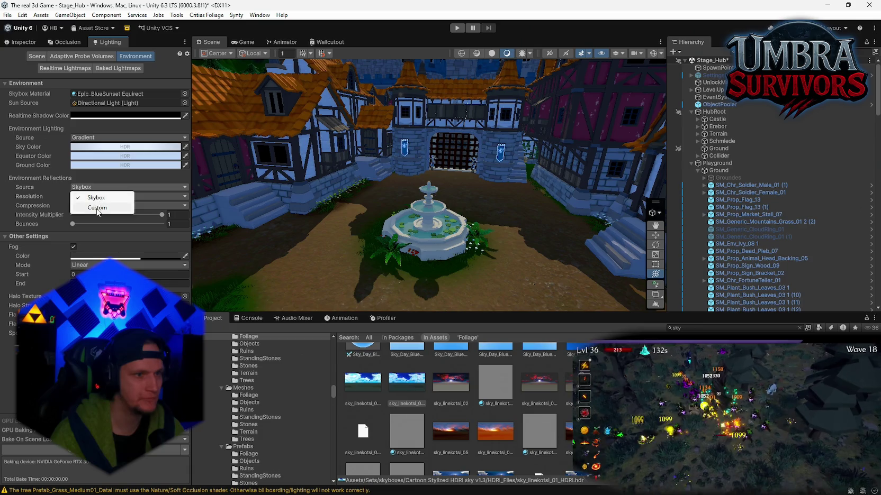
click(86, 208)
drag(415, 361, 163, 239)
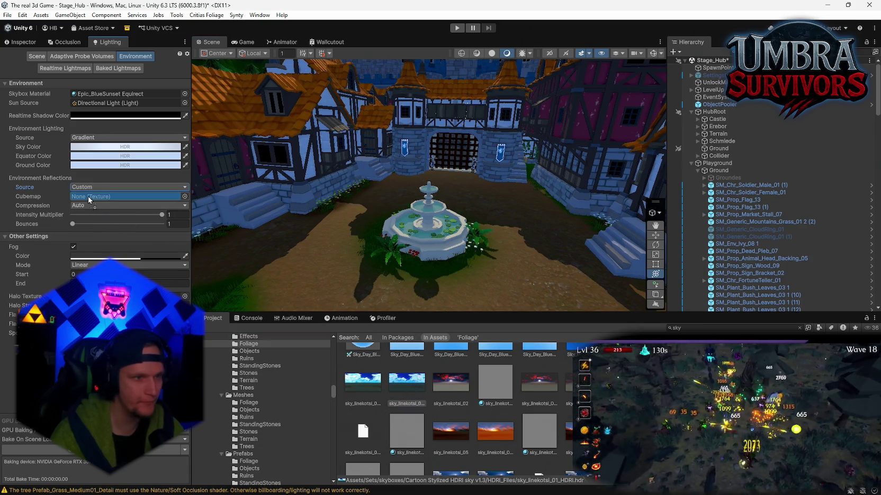
drag(89, 200, 89, 196)
mouse_move(456, 180)
mouse_down()
mouse_move(480, 201)
mouse_move(474, 218)
mouse_up()
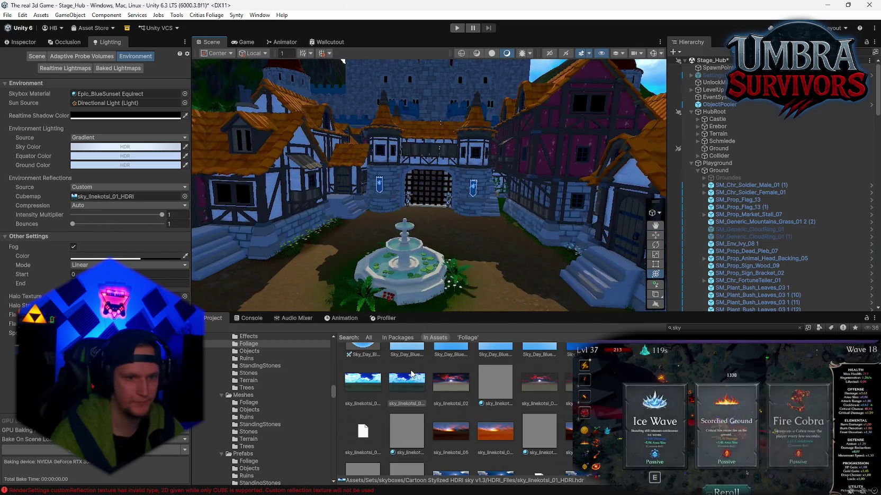
drag(406, 381, 103, 198)
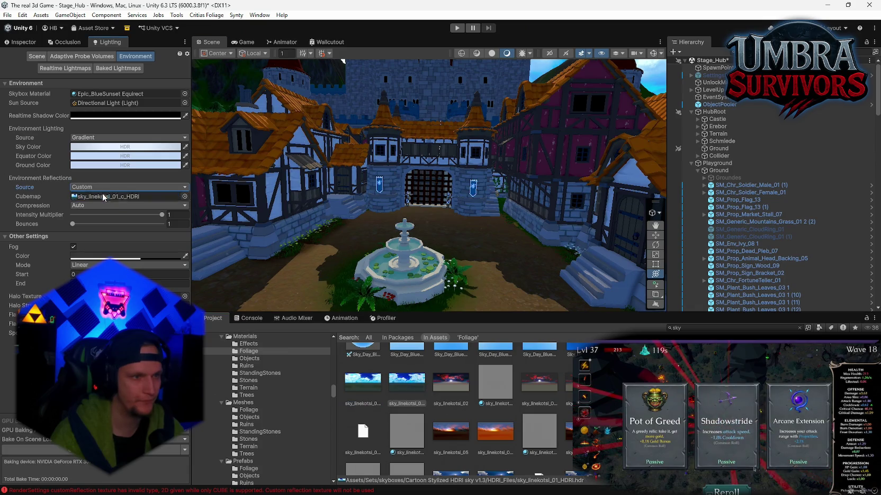
Select Sky_Day_BlueSky_Equirect and show its import settings in the Inspector.
click(362, 398)
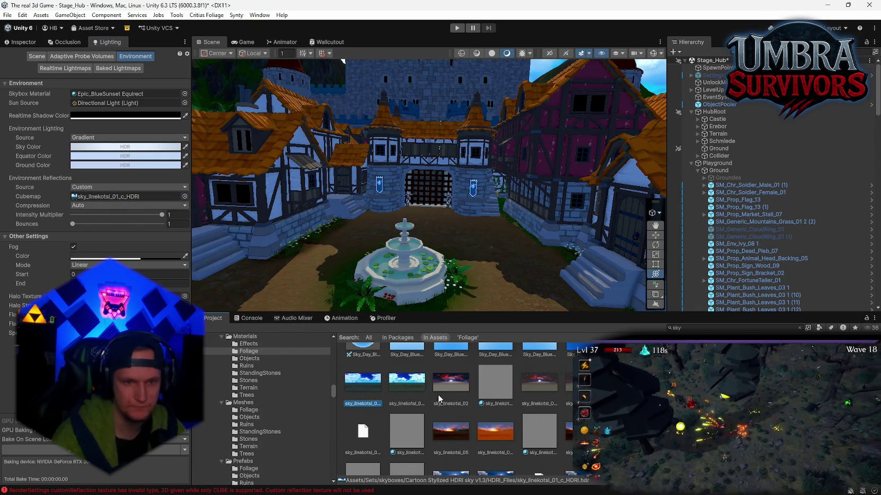
scroll(413, 401, up, 2)
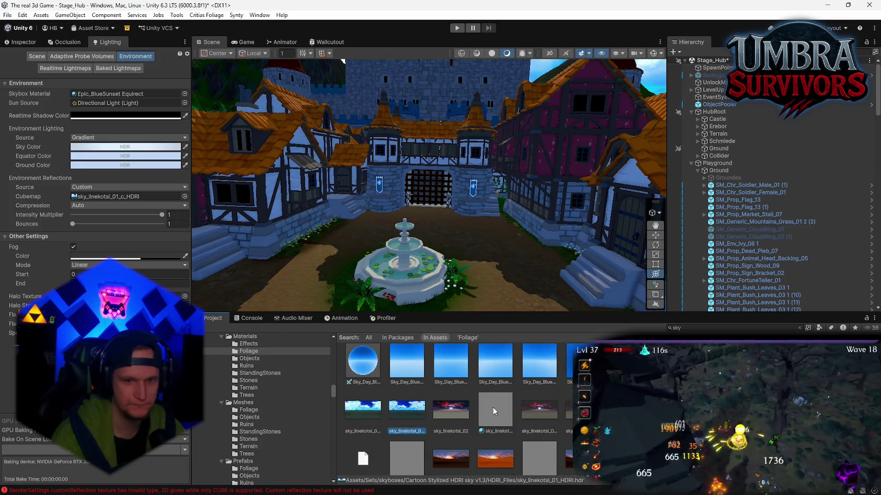
click(353, 381)
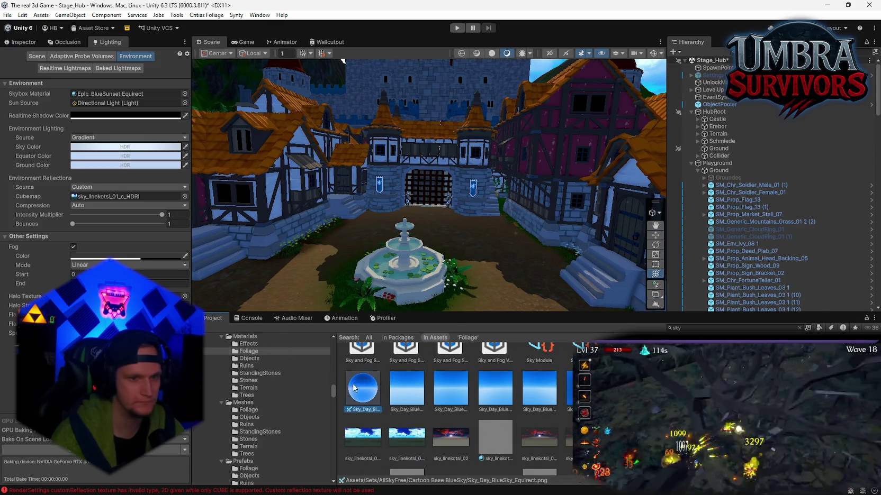
click(26, 44)
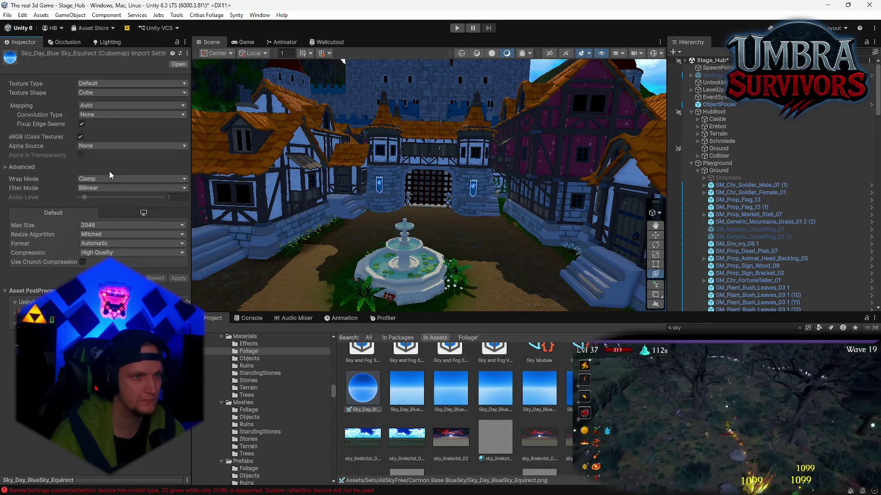
Set sky_linekotsi_01_HDRI's Texture Shape to Cube with Auto mapping and save the import settings.
click(64, 42)
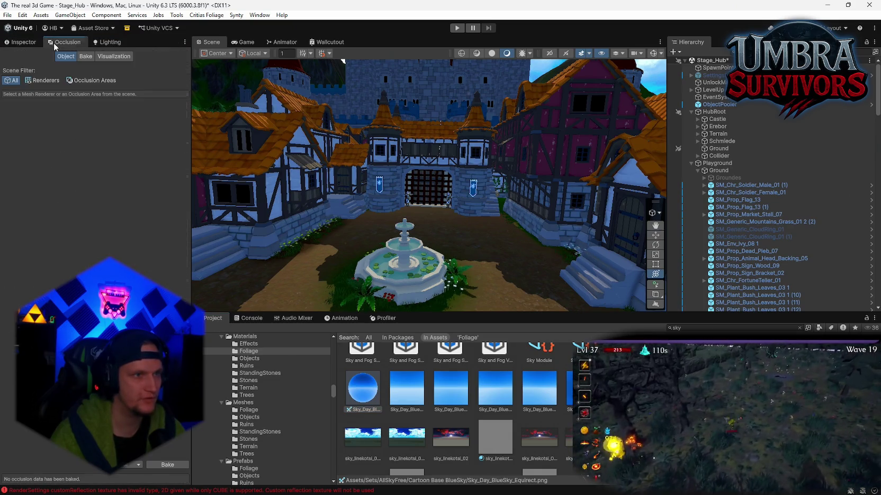
scroll(435, 393, down, 2)
click(412, 431)
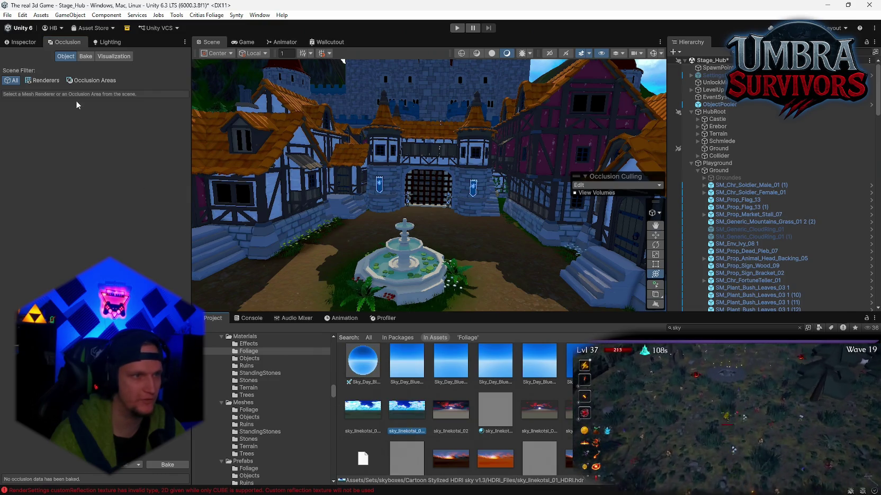
click(26, 42)
click(95, 93)
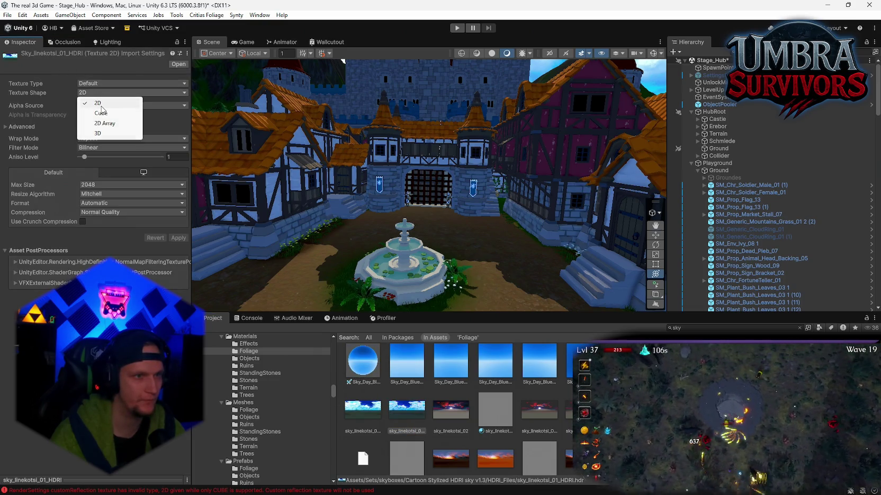
click(102, 112)
click(92, 107)
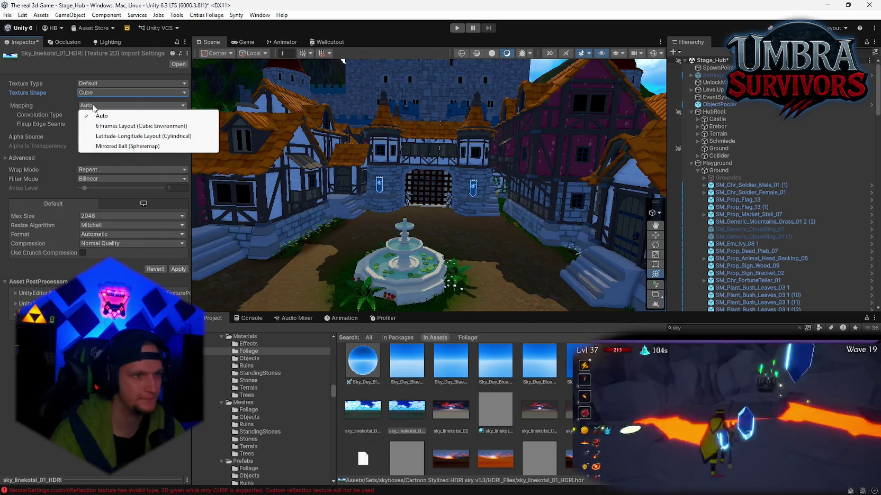
click(358, 365)
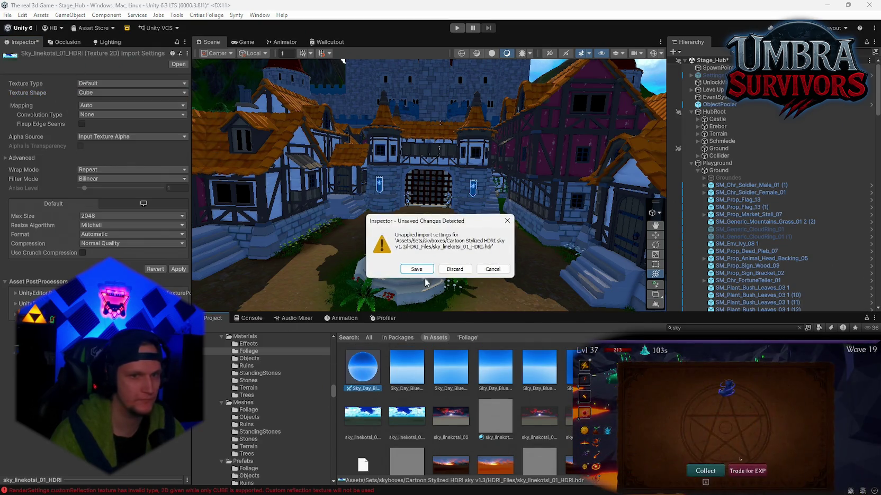
click(423, 269)
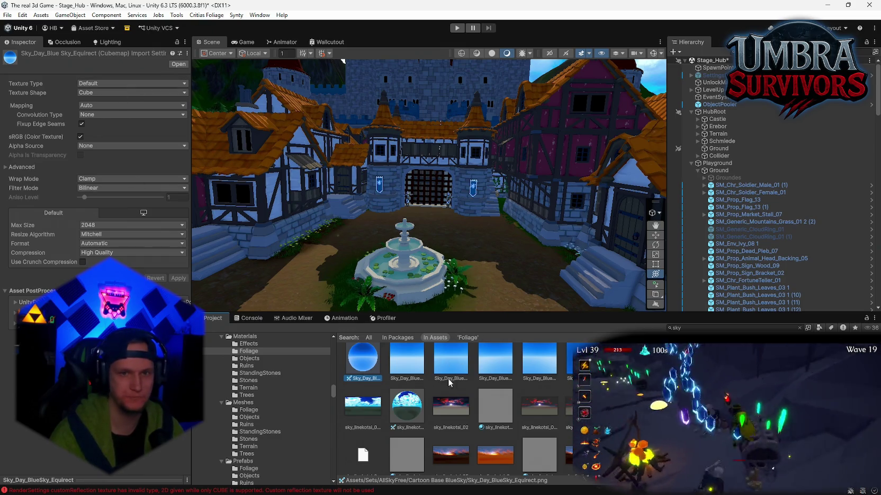
click(260, 15)
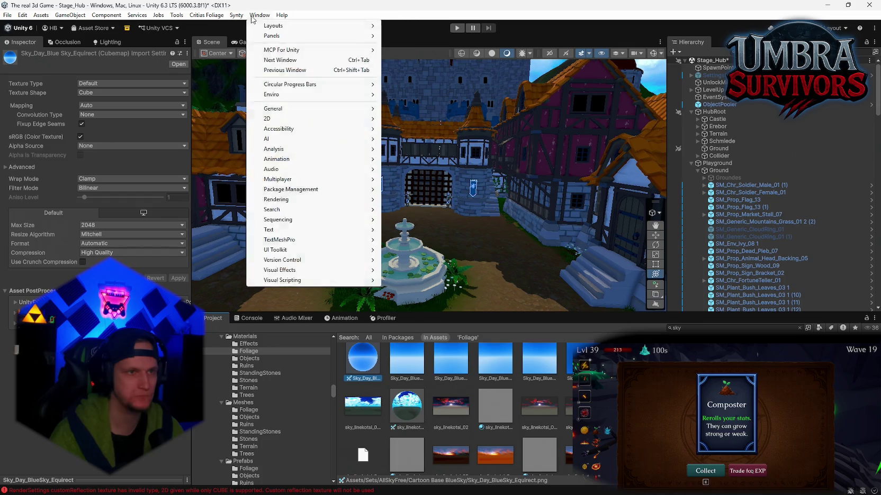
Try assigning sky_linekotsi_01_HDRI as the reflection cubemap, then undo it.
click(110, 42)
click(86, 196)
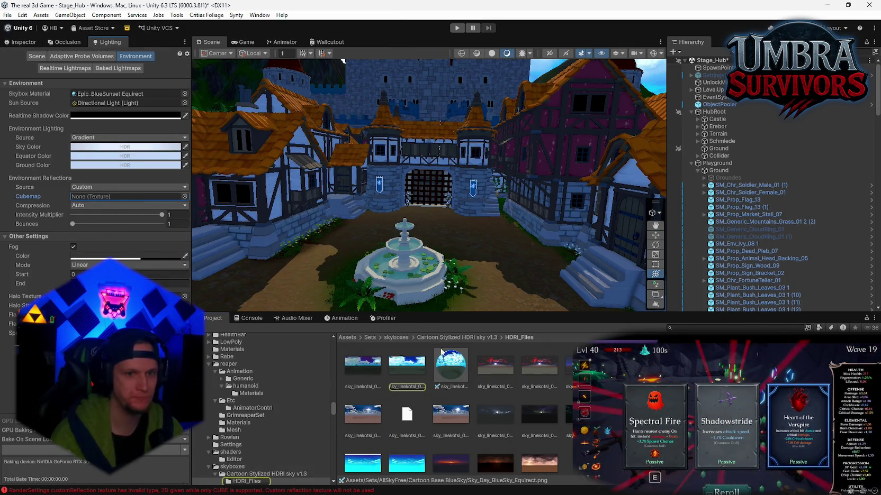
drag(441, 352, 91, 94)
drag(102, 190, 102, 196)
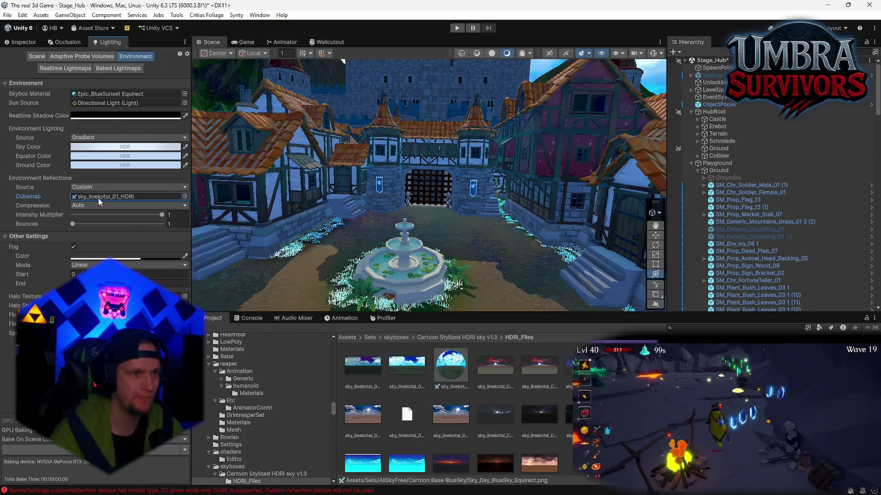
mouse_move(248, 175)
mouse_down()
mouse_move(249, 136)
mouse_move(582, 238)
mouse_move(662, 274)
mouse_up()
drag(825, 258, 466, 256)
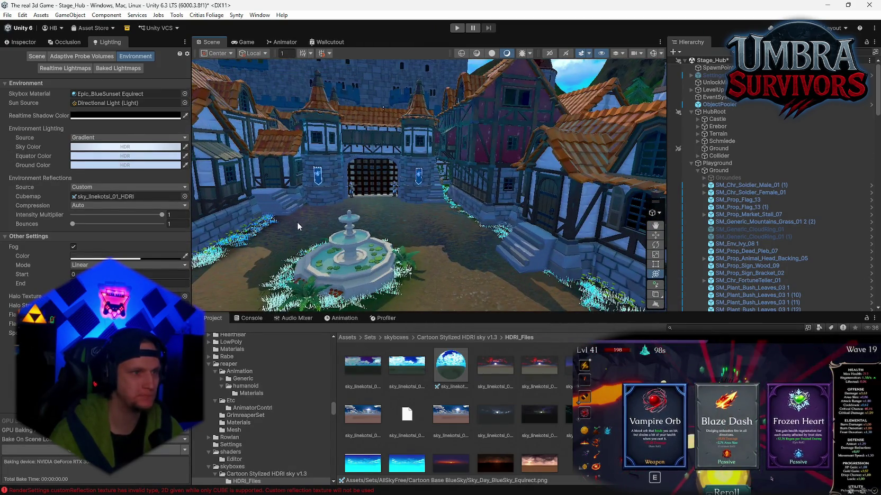
key(ctrl+z)
Set the Environment Reflections source to Skybox with Resolution 128.
click(81, 187)
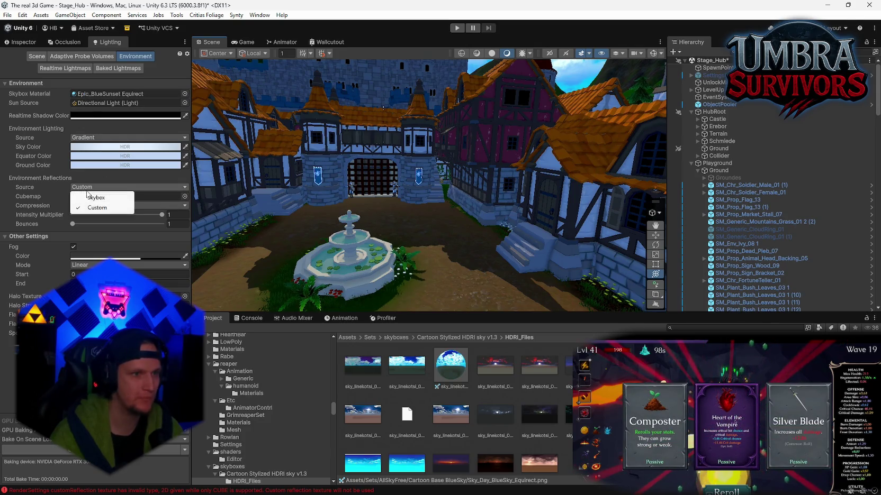
click(92, 196)
click(93, 188)
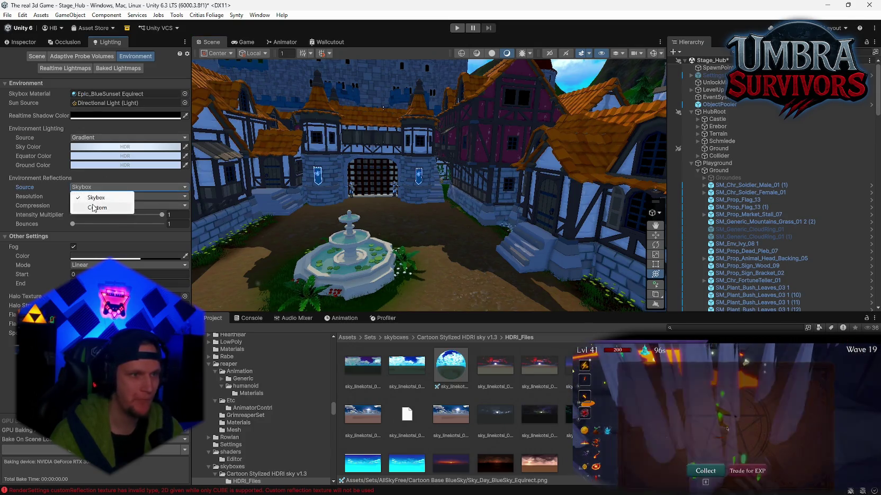
click(94, 206)
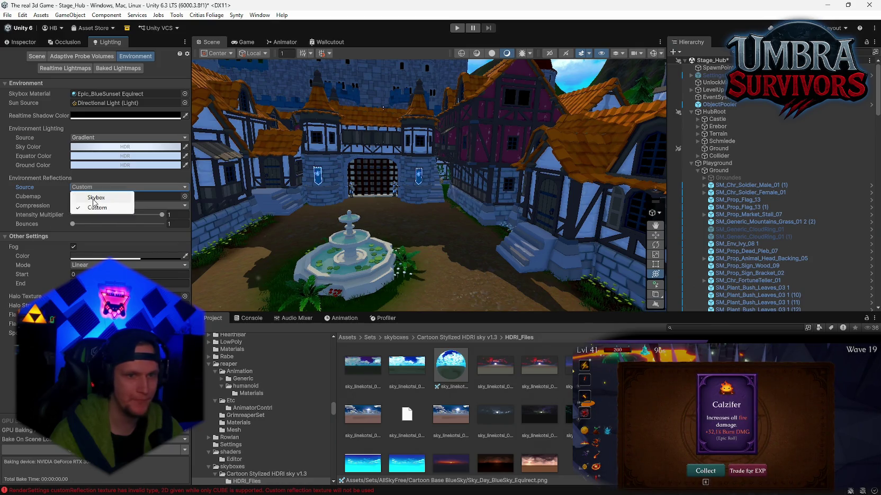
click(95, 198)
click(82, 197)
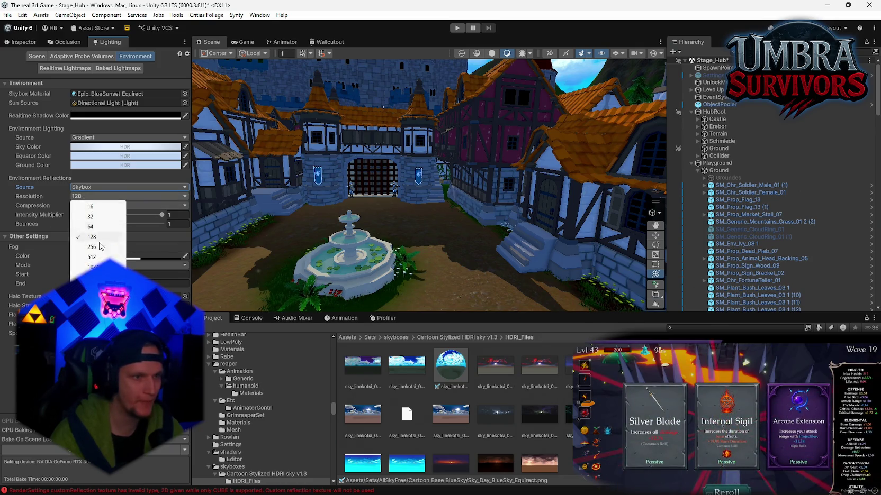
click(96, 276)
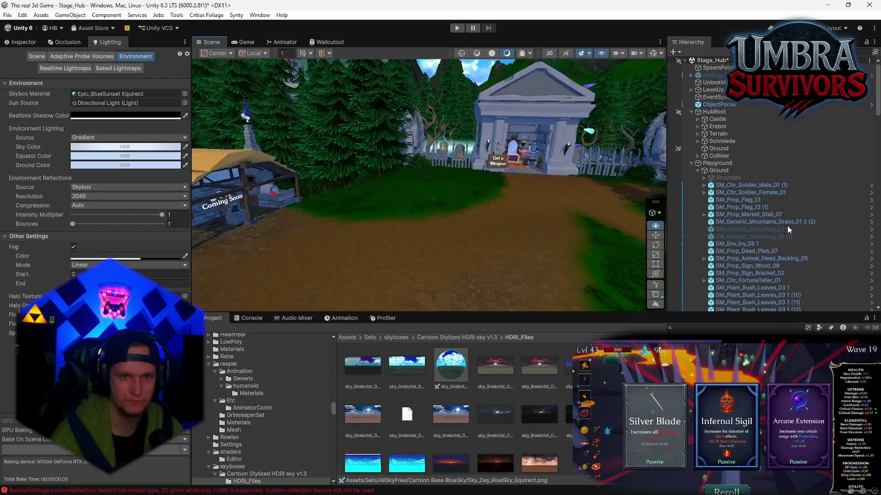
Adjust reflection bounces and intensity multiplier, then ping the Epic_BlueSunset skybox material.
drag(462, 194, 498, 223)
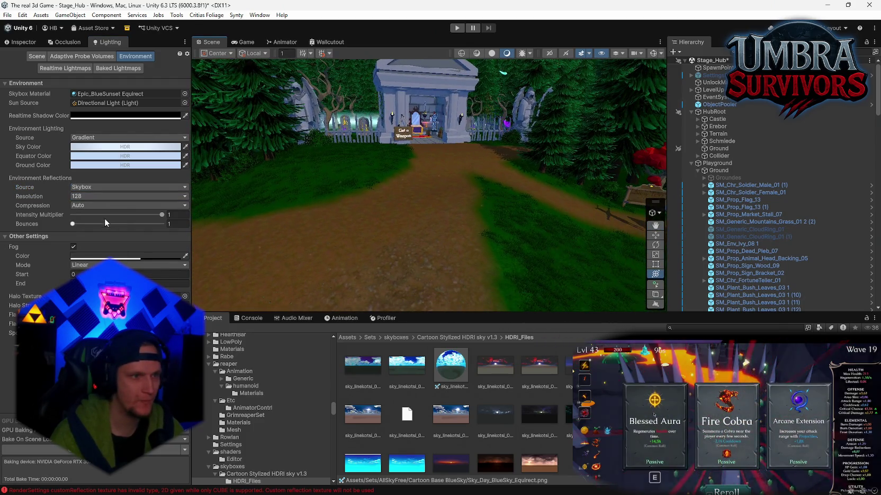
click(151, 225)
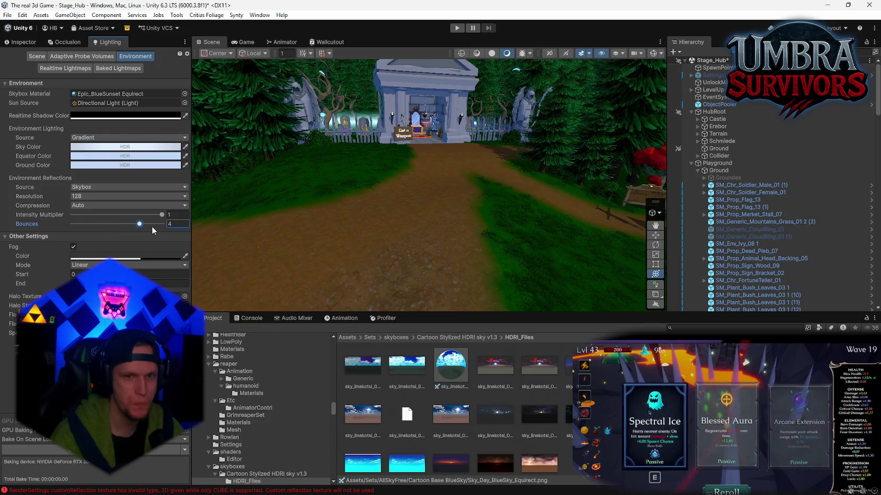
click(127, 212)
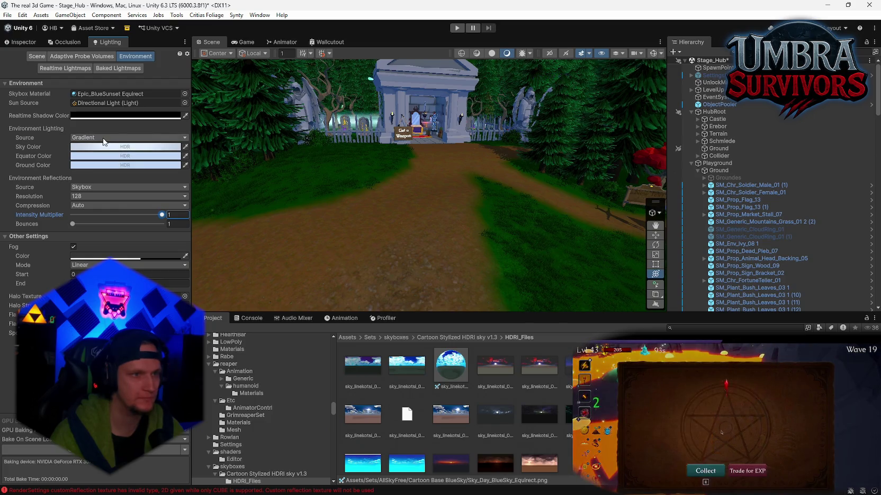
drag(104, 92, 159, 119)
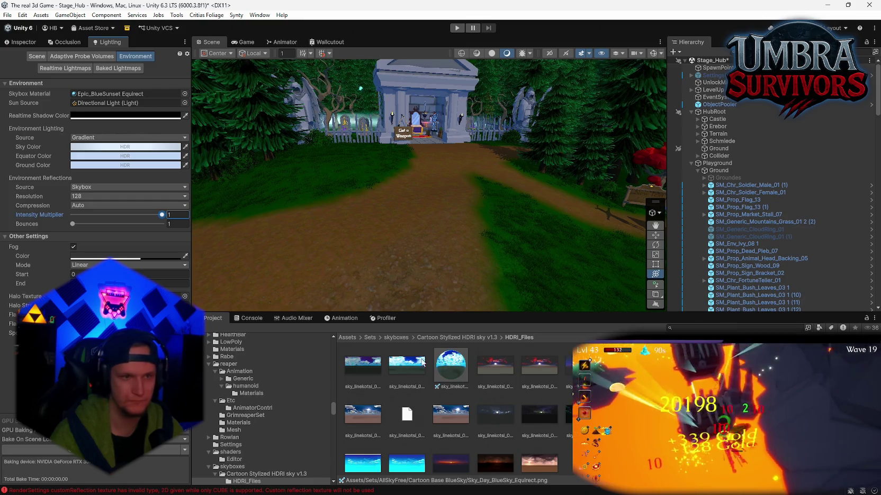
click(101, 93)
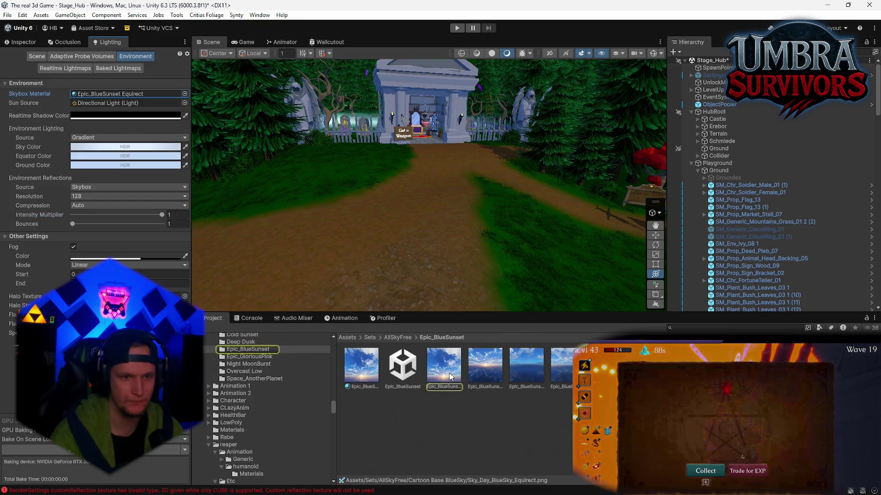
Inspect the Epic_BlueSunset Equirect material and find the sky_linekotsi HDRI in the project.
click(445, 376)
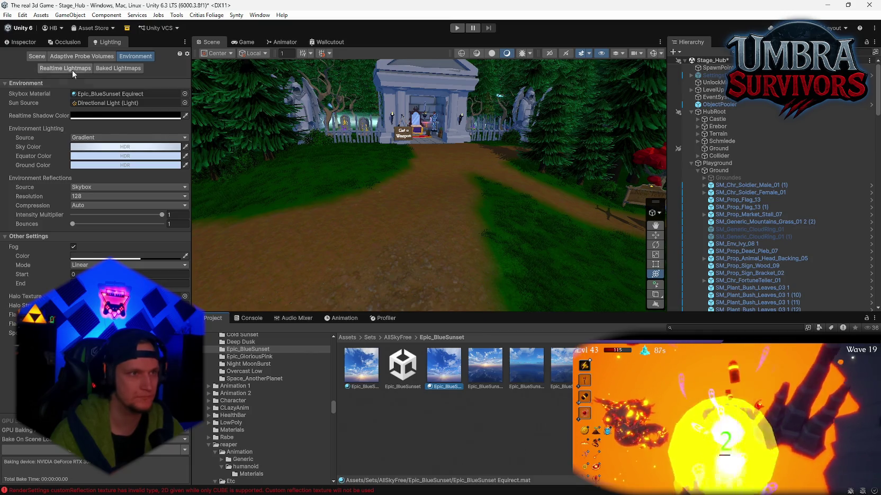
click(23, 44)
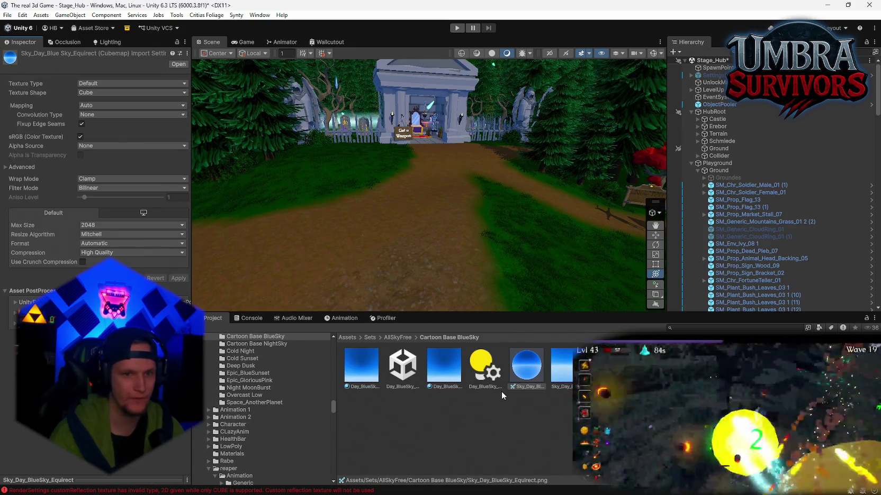
click(246, 318)
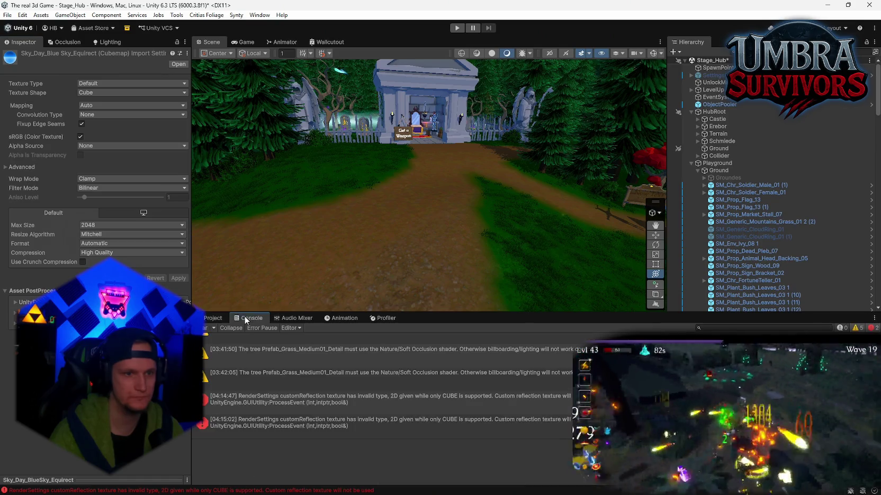
click(213, 318)
click(676, 328)
text(sky)
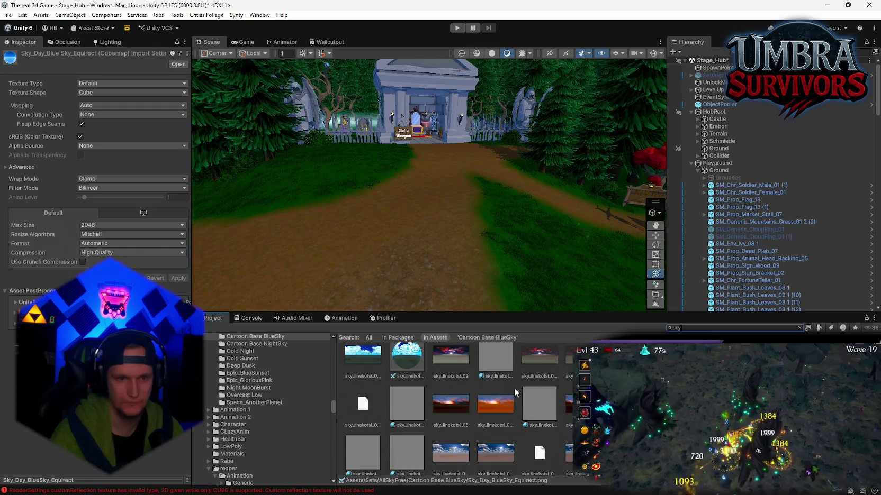
click(407, 391)
Check the Lighting Environment skybox slot and select Epic_BlueSunset Equirect for it.
click(107, 42)
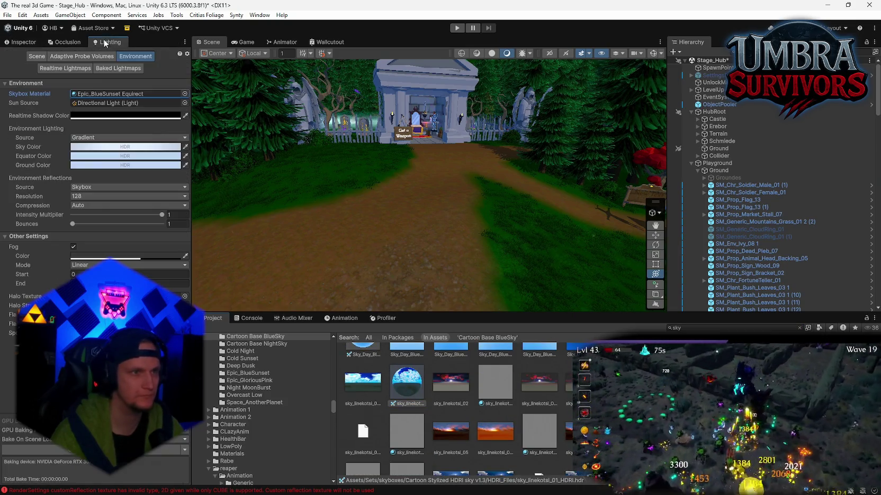
click(100, 94)
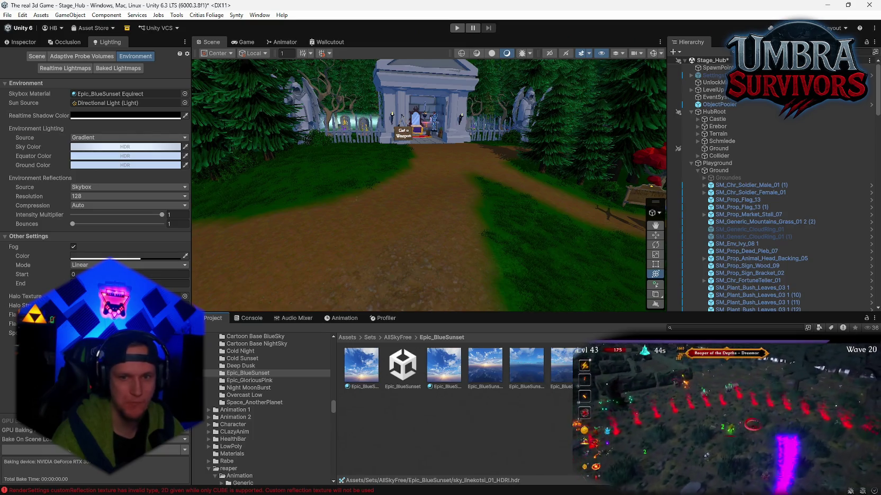
click(447, 373)
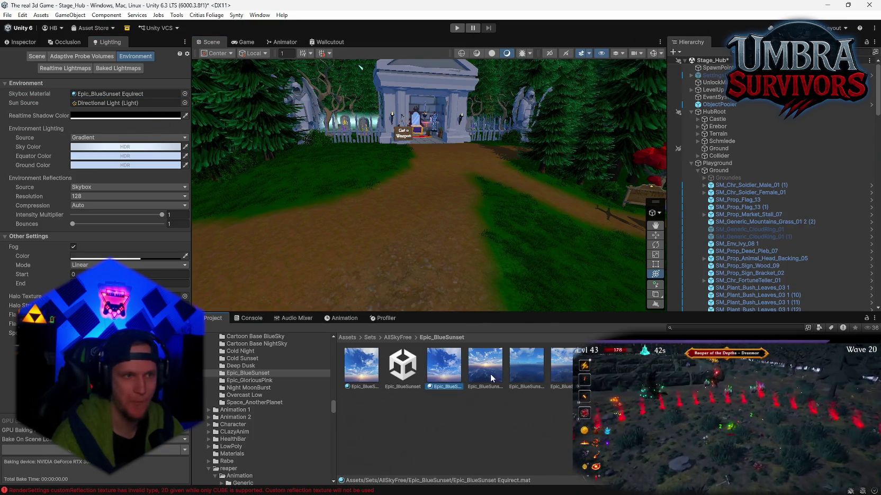
Inspect the Epic_BlueSunset Equirect material, then search 'sky' and open the Sky_linekotsi_01_HDRI cubemap's import settings.
click(20, 42)
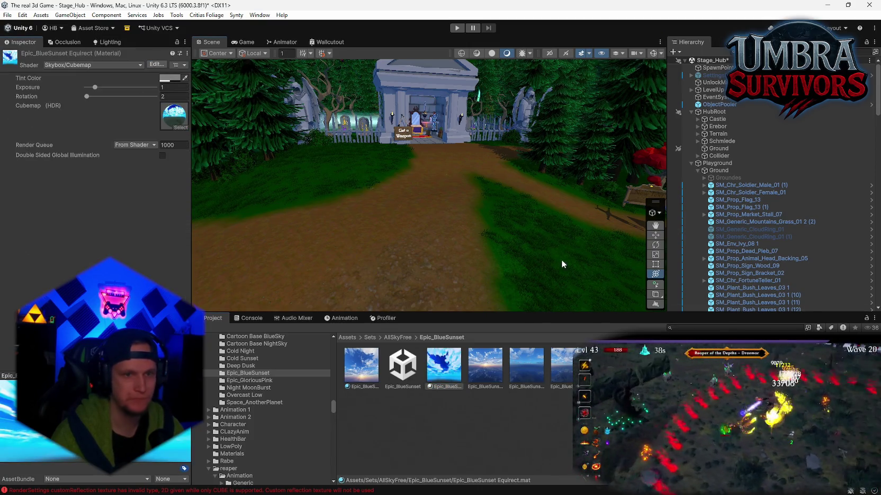
mouse_move(561, 264)
mouse_down()
mouse_move(119, 86)
mouse_move(26, 80)
mouse_move(17, 129)
mouse_move(9, 124)
mouse_up()
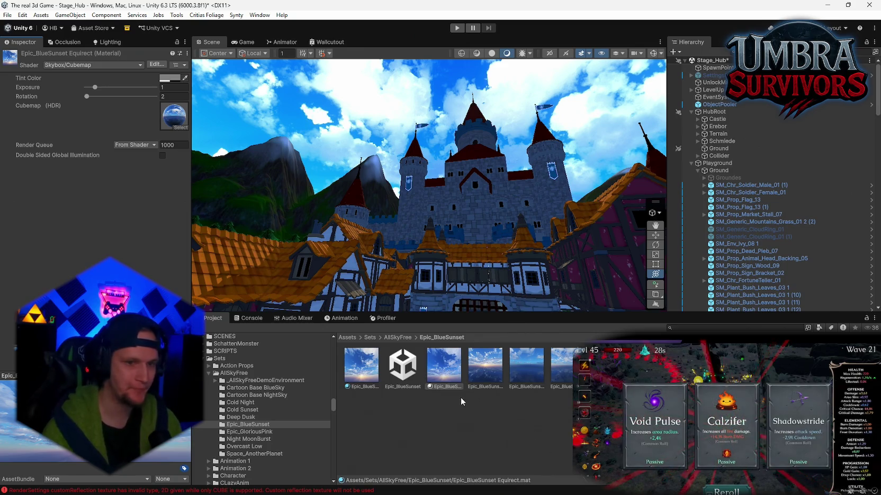
drag(439, 273, 520, 277)
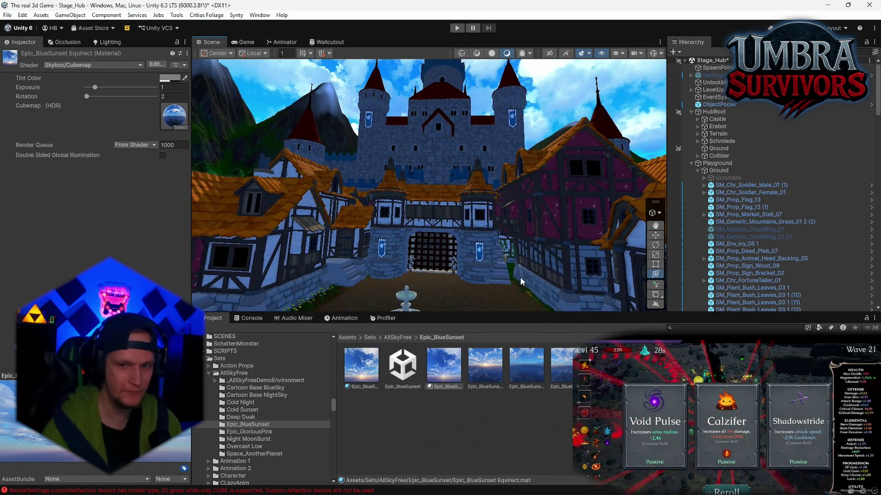
click(739, 328)
text(sky)
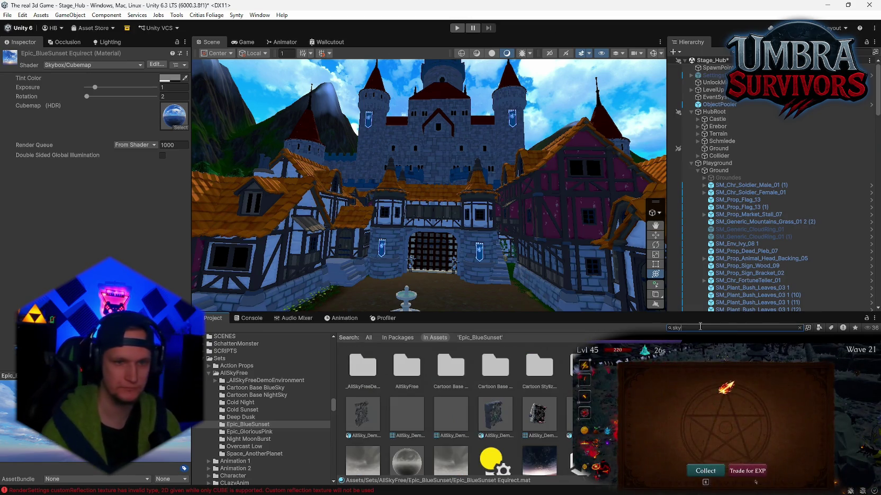
click(542, 365)
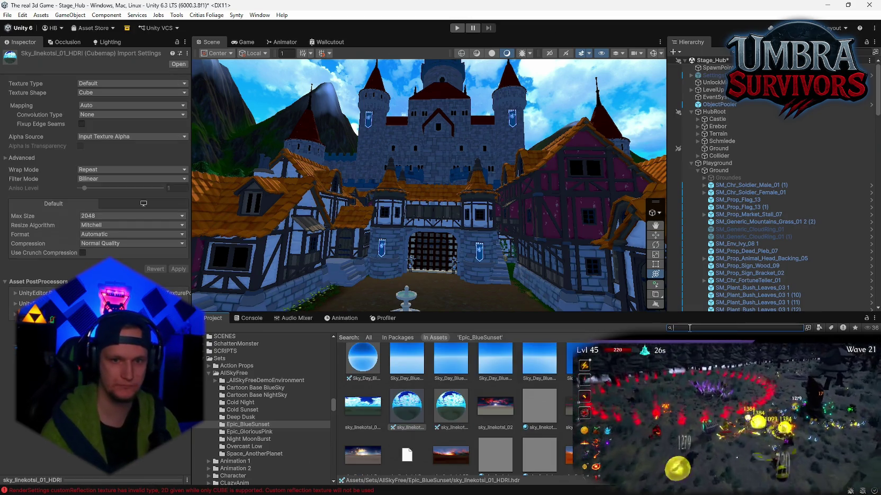
Go back to AllSkyFree and peek into the Epic_GloriousPink and Epic_BlueSunset sky sets.
click(396, 337)
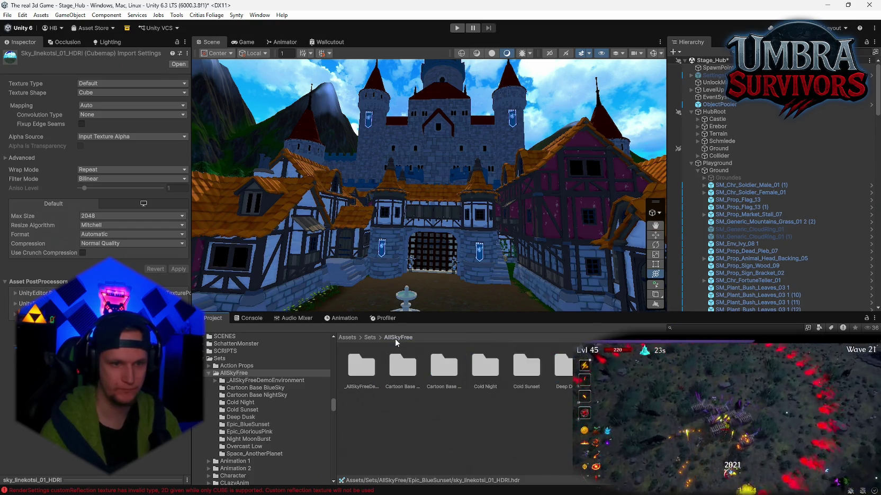
click(250, 431)
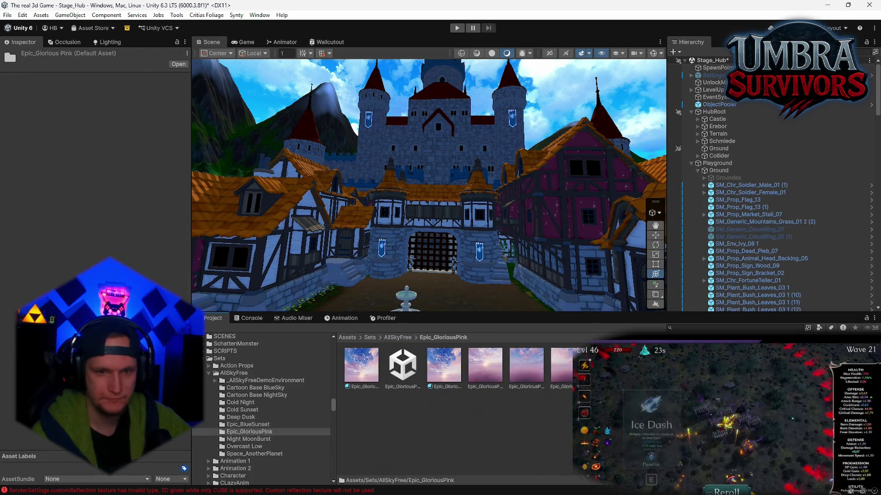
click(412, 339)
double_click(522, 365)
click(397, 337)
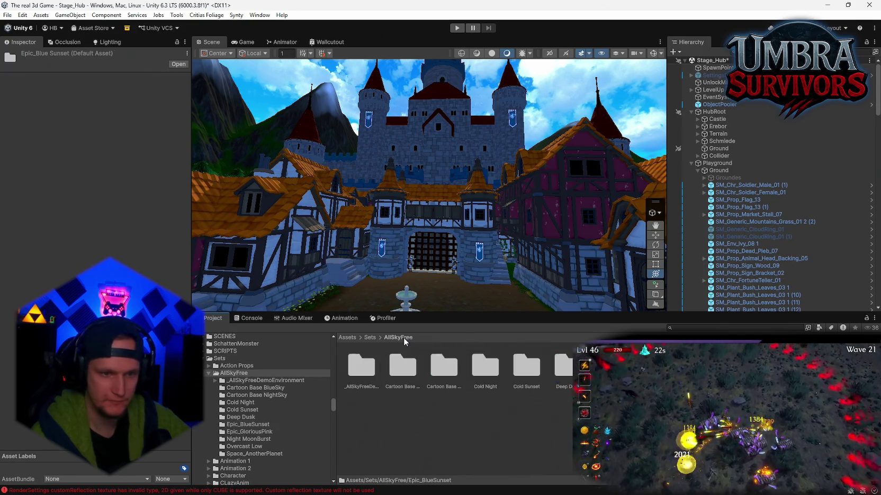
Browse the Deep Dusk, Cold Sunset, Cold Night, Cartoon Base NightSky and Cartoon Base BlueSky sky sets.
double_click(561, 371)
click(397, 337)
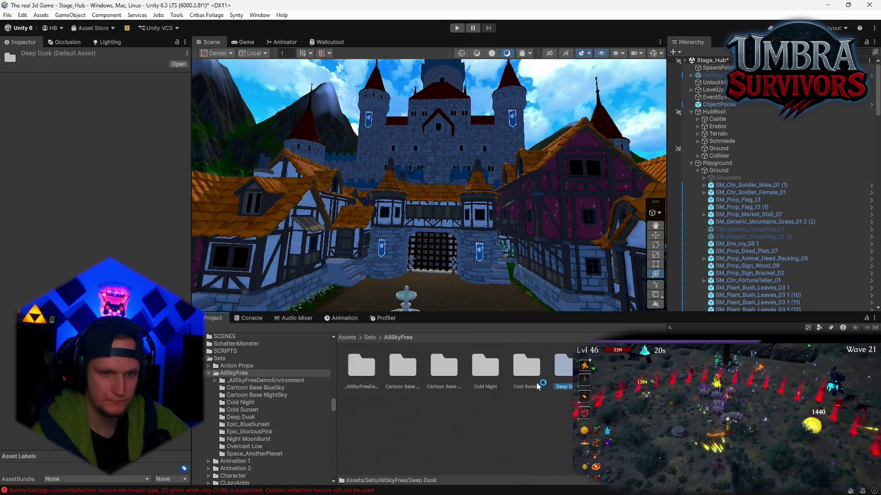
double_click(527, 368)
click(394, 339)
double_click(497, 373)
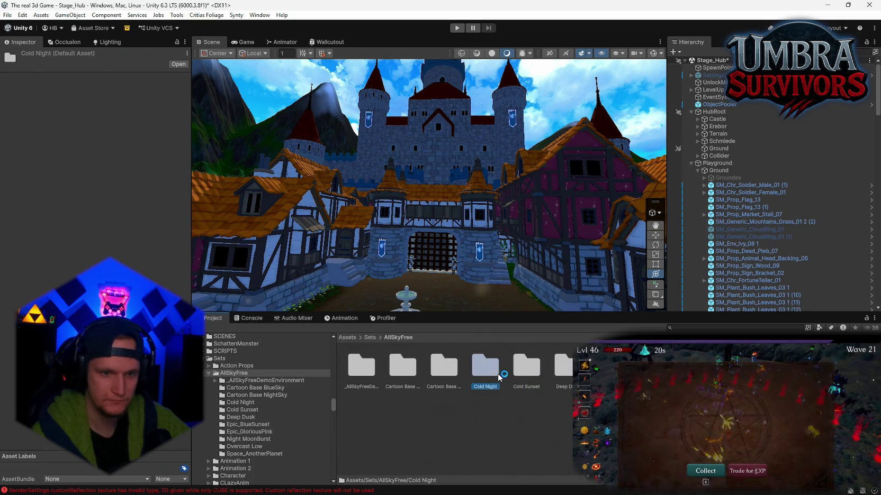
click(404, 337)
double_click(444, 361)
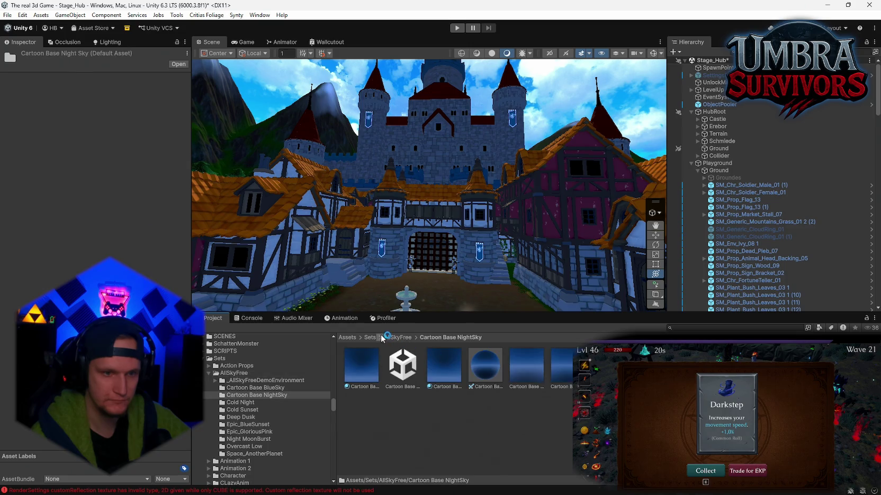
click(397, 337)
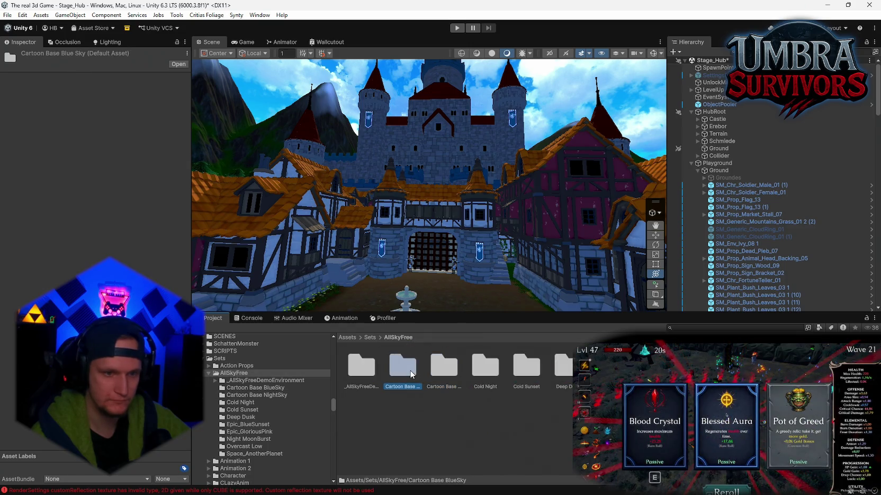
double_click(408, 366)
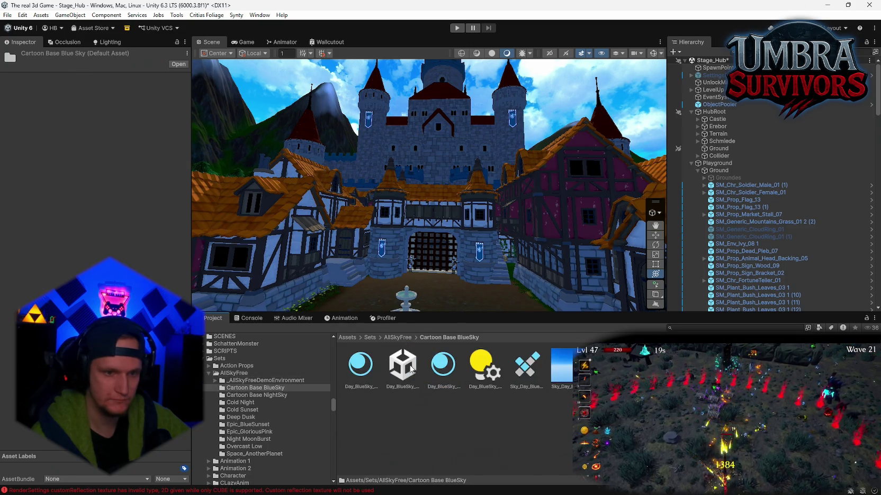
click(398, 337)
Browse _AllSkyFreeDemoEnvironment, Epic_GloriousPink, Night MoonBurst and Overcast Low, ending in Space_AnotherPlanet.
double_click(369, 372)
click(399, 336)
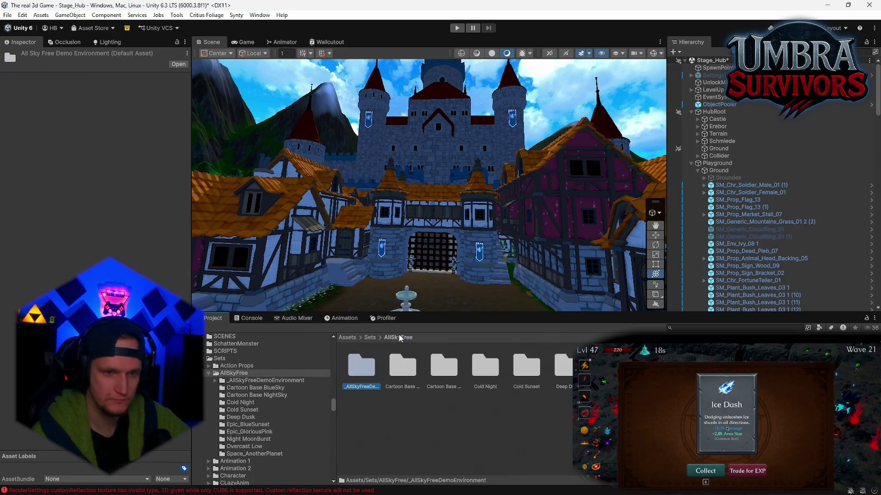
double_click(650, 365)
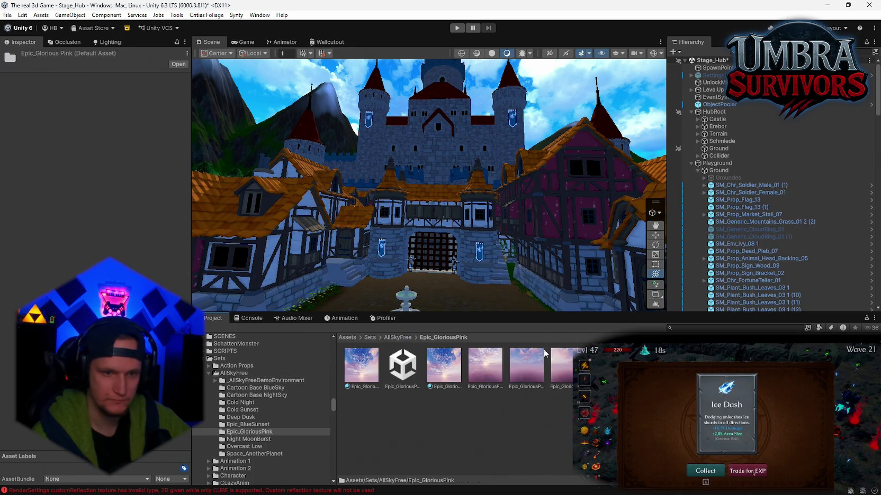
click(399, 338)
double_click(692, 365)
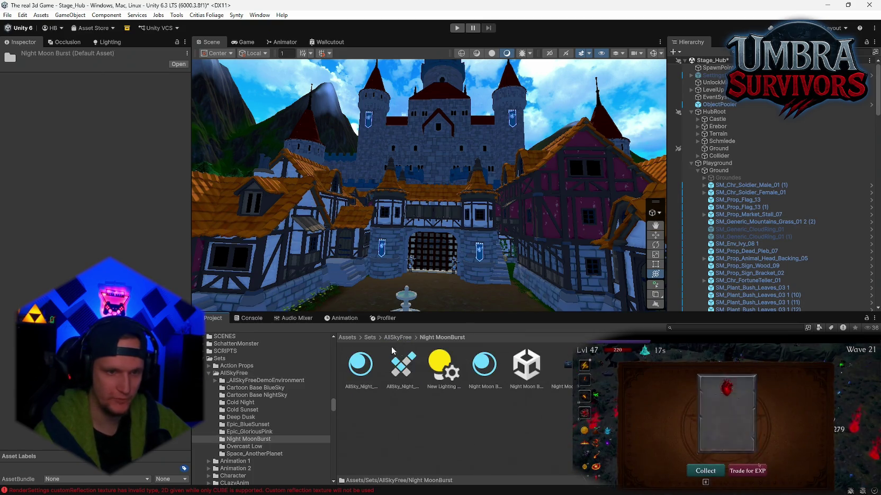
click(397, 337)
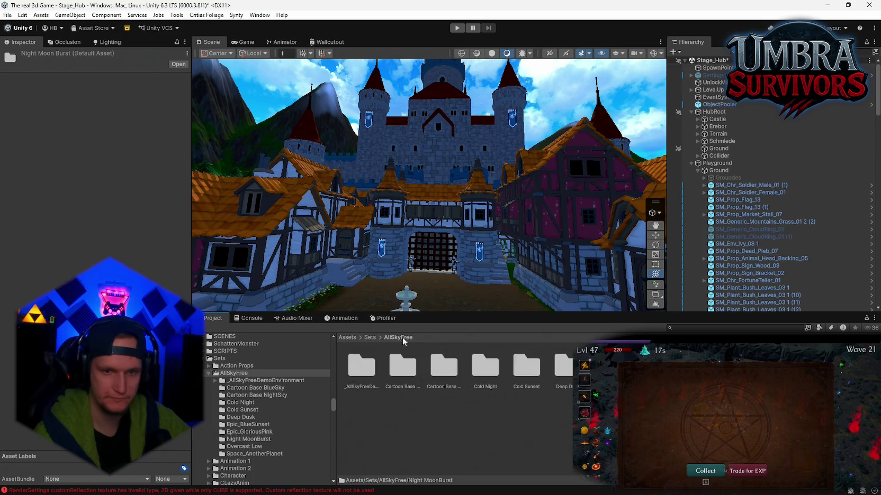
double_click(733, 365)
click(398, 337)
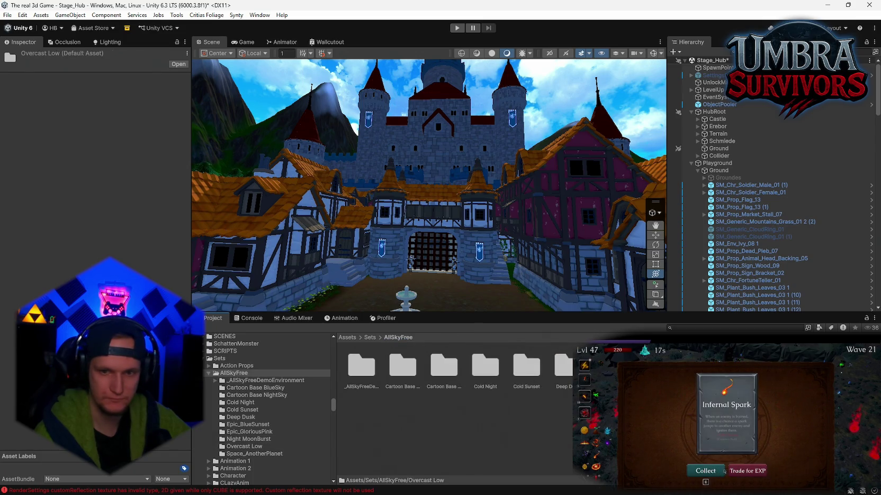
click(254, 454)
mouse_move(522, 256)
mouse_down()
mouse_move(543, 241)
mouse_move(524, 196)
mouse_up()
click(110, 42)
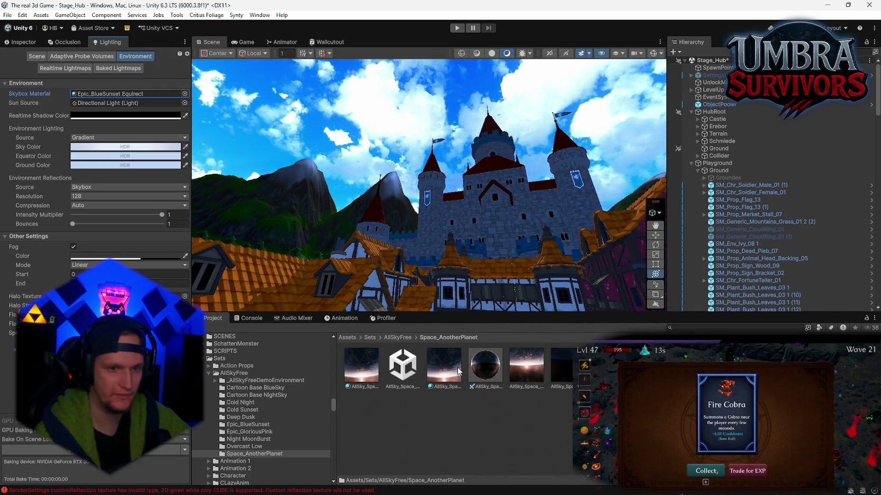
Assign AllSky_Space_AnotherPlanet Equirect as the Skybox Material and nudge its Exposure to about 1.69.
drag(459, 372, 121, 93)
mouse_move(254, 201)
mouse_down()
mouse_move(233, 199)
mouse_move(460, 227)
mouse_move(117, 247)
mouse_move(223, 252)
mouse_move(392, 291)
mouse_up()
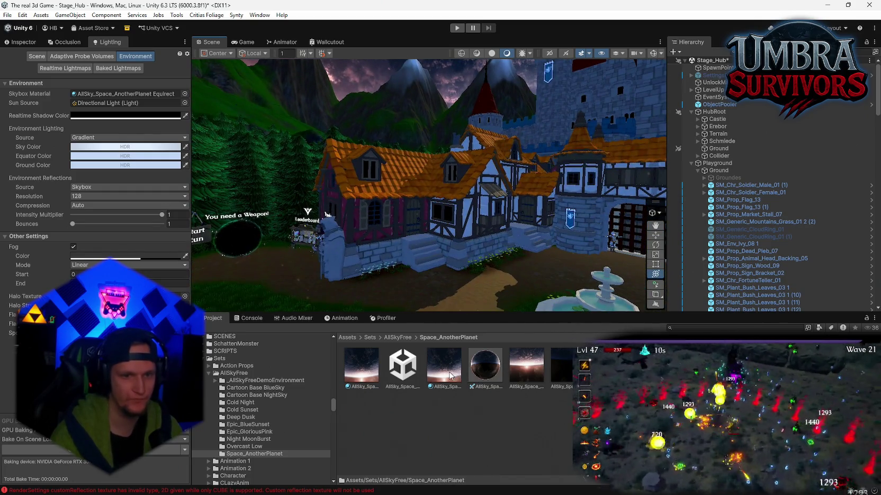
click(433, 374)
click(32, 43)
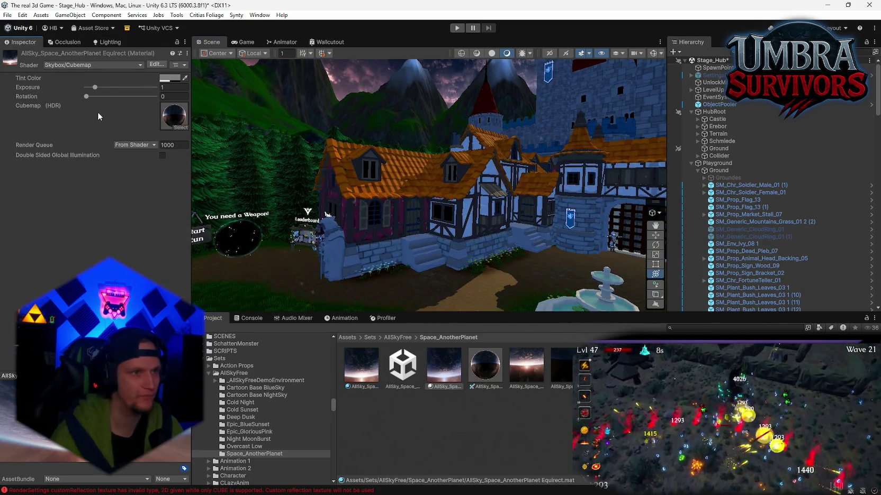
drag(98, 91, 101, 88)
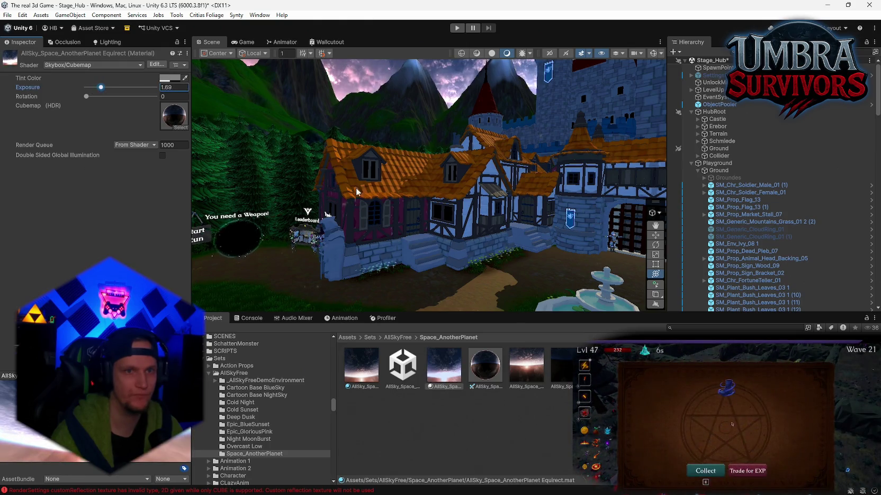
mouse_move(402, 169)
mouse_down()
mouse_move(406, 118)
mouse_move(408, 154)
mouse_up()
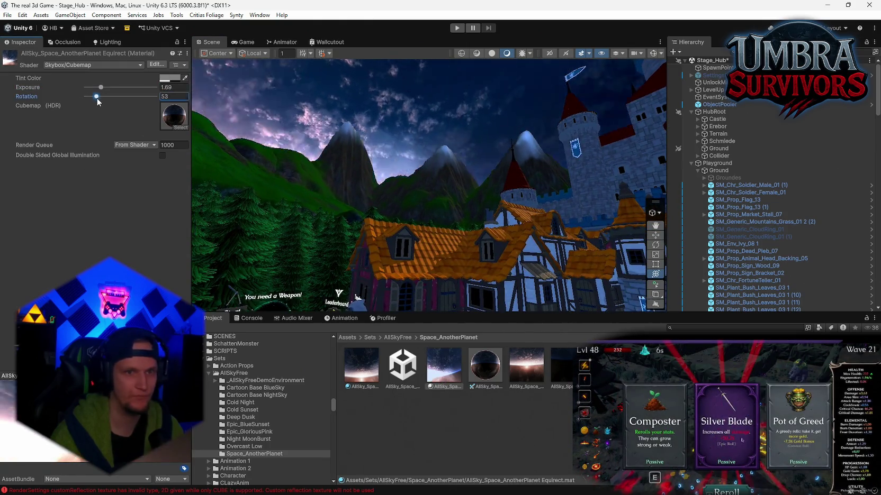
mouse_move(88, 97)
mouse_down()
mouse_move(112, 102)
mouse_move(83, 108)
mouse_up()
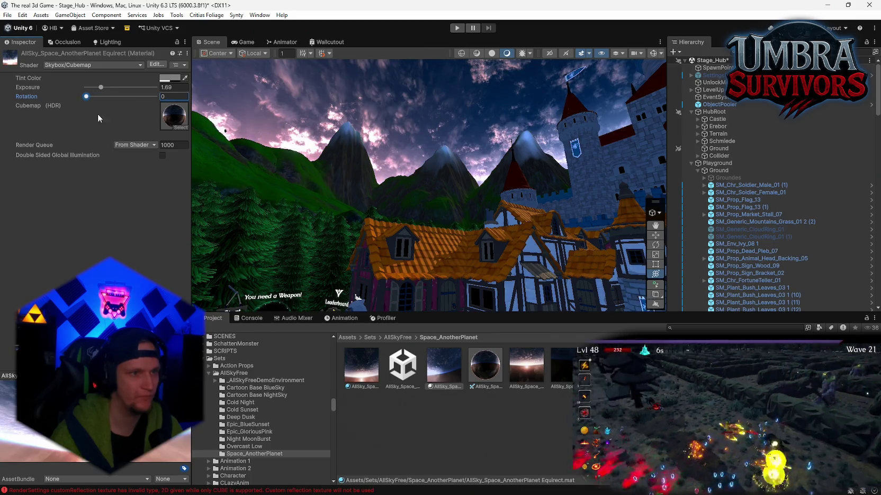
Check the skybox's cubemap texture, then disable double-sided GI and set Exposure to 1.8.
click(173, 125)
click(492, 372)
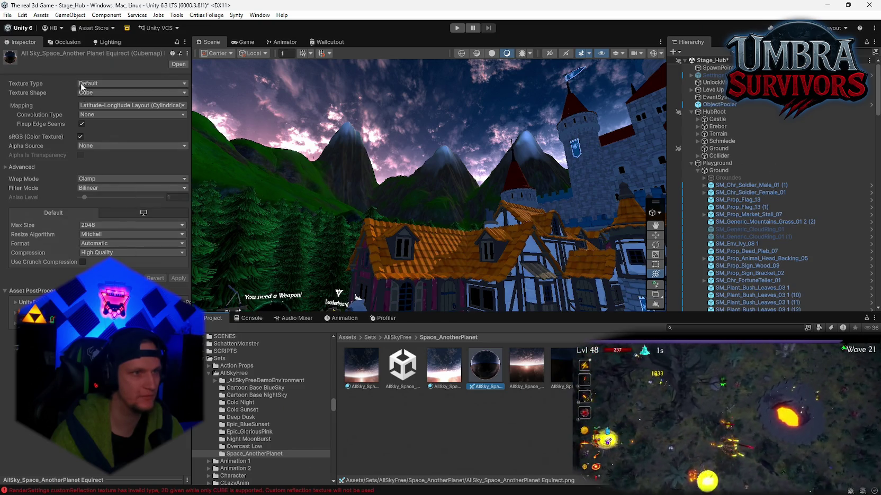
click(451, 376)
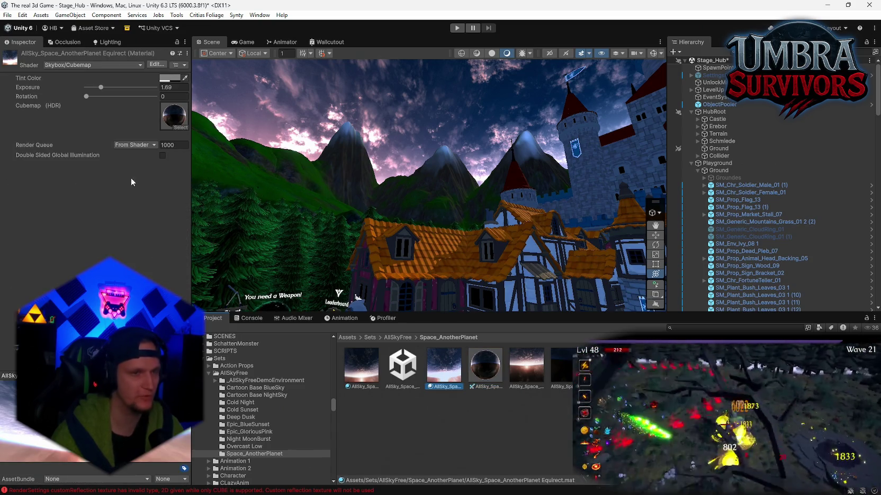
click(162, 154)
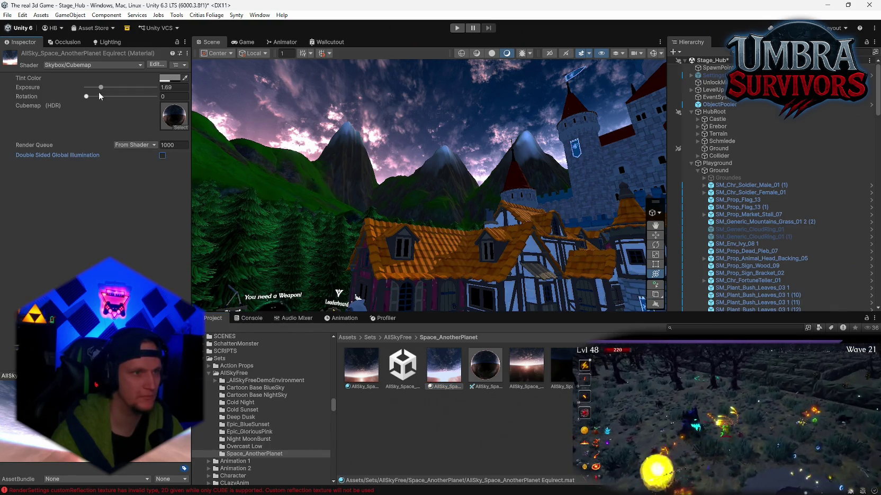
drag(100, 88, 106, 93)
Try a grey 919191 skybox tint, then cancel the change.
click(170, 77)
mouse_move(212, 138)
mouse_down()
mouse_move(223, 135)
mouse_move(199, 150)
mouse_move(233, 135)
mouse_move(236, 167)
mouse_move(244, 118)
mouse_up()
key(Escape)
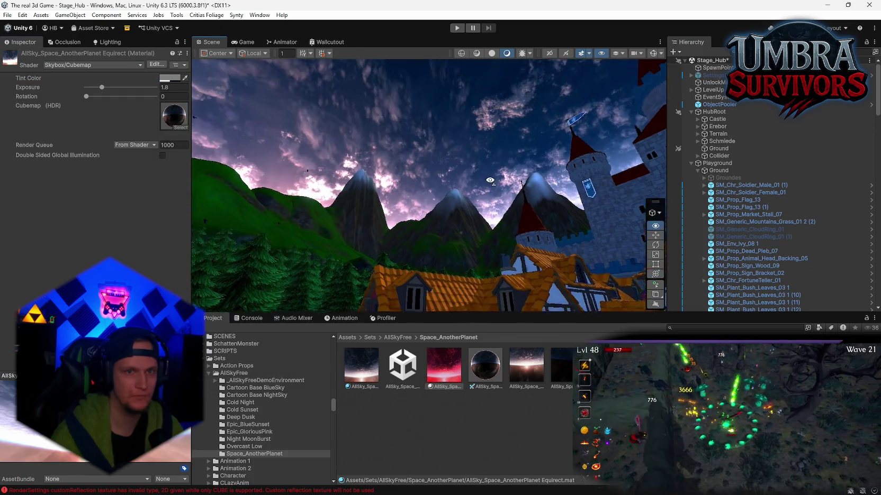
mouse_move(529, 186)
mouse_down()
mouse_move(635, 201)
mouse_move(377, 187)
mouse_move(530, 222)
mouse_move(638, 235)
mouse_move(548, 245)
mouse_up()
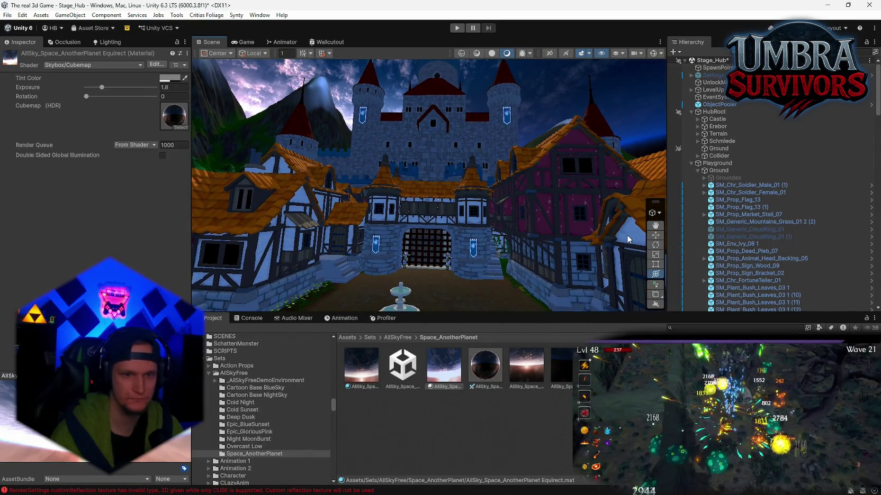
click(110, 41)
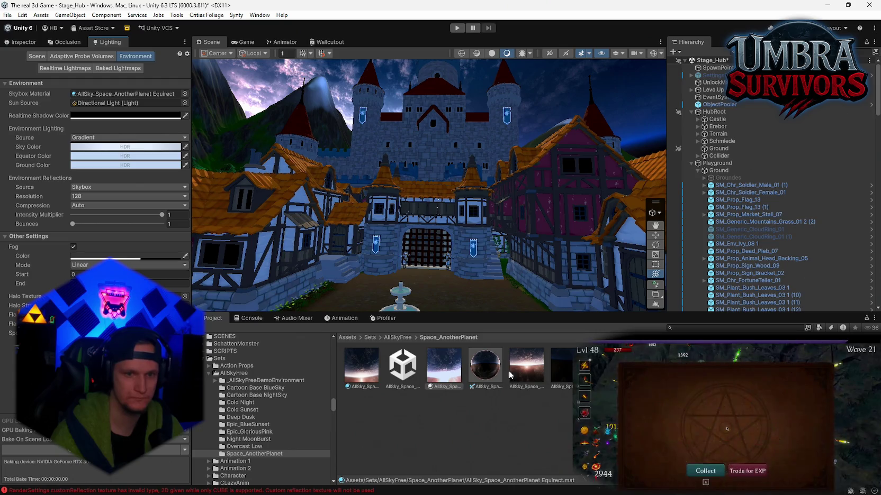
Search 'sky', assign sky_linekotsi_04 as the Skybox Material, and open its material settings.
mouse_move(286, 211)
mouse_down()
mouse_move(270, 201)
mouse_move(262, 86)
mouse_move(270, 212)
mouse_up()
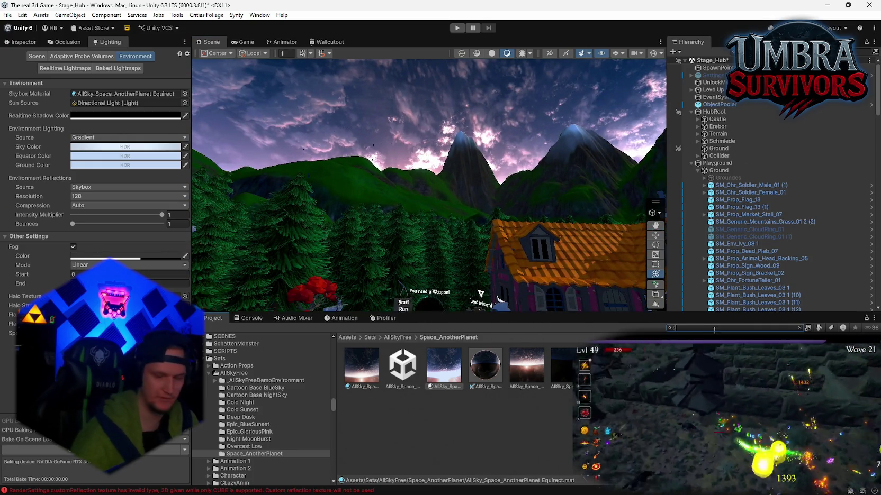
text(sky)
scroll(483, 400, down, 10)
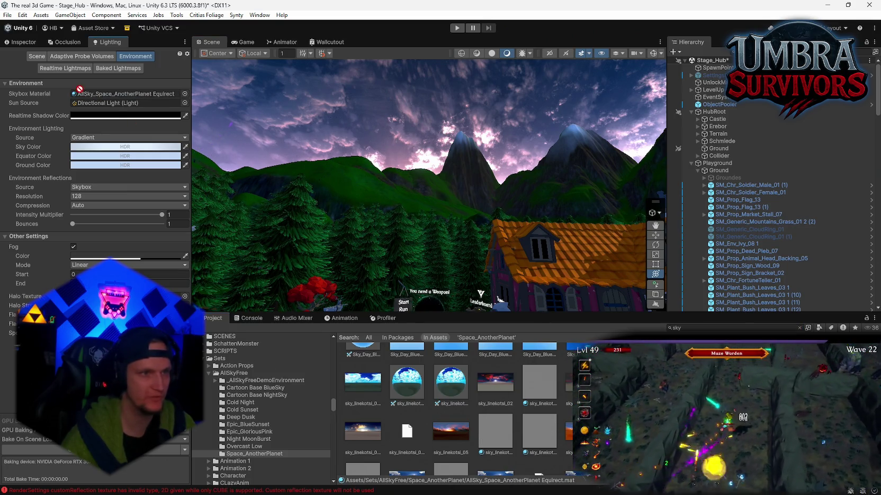
drag(539, 381, 127, 94)
drag(434, 175, 458, 170)
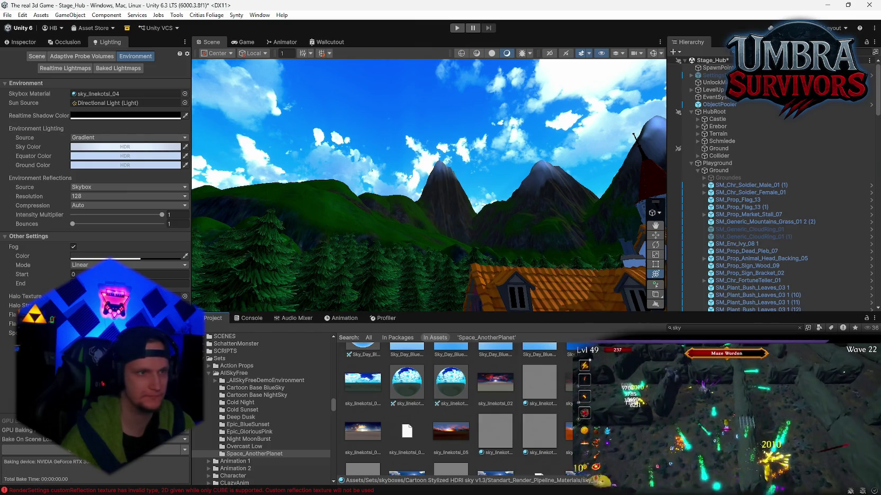
double_click(100, 94)
click(169, 122)
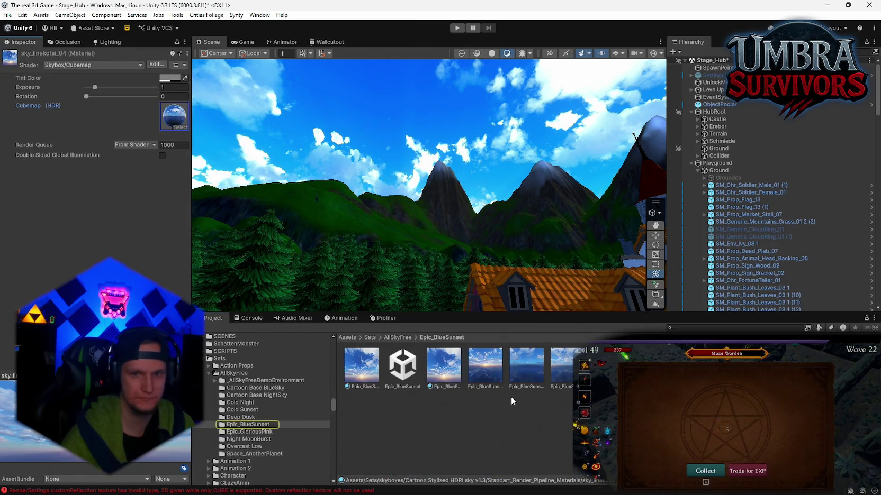
Preview the Epic_BlueSunset_EquiRect_flat texture, close the viewer, and switch to Photoshop.
double_click(174, 115)
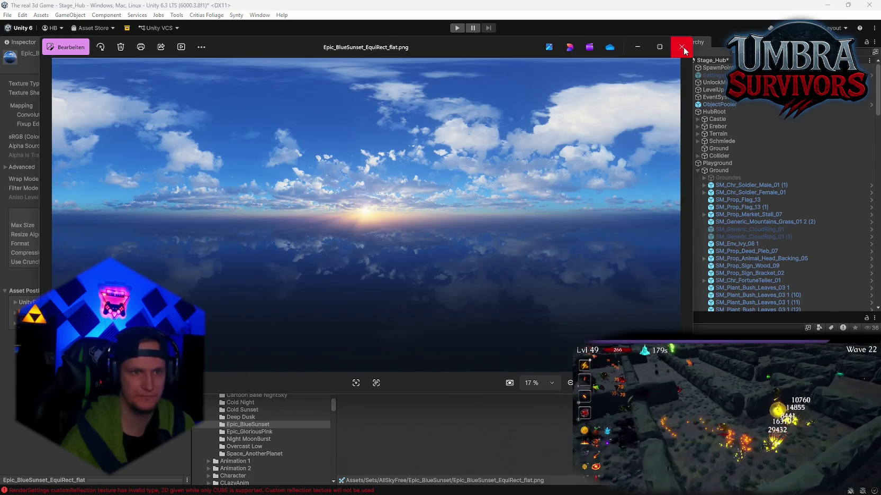
click(681, 47)
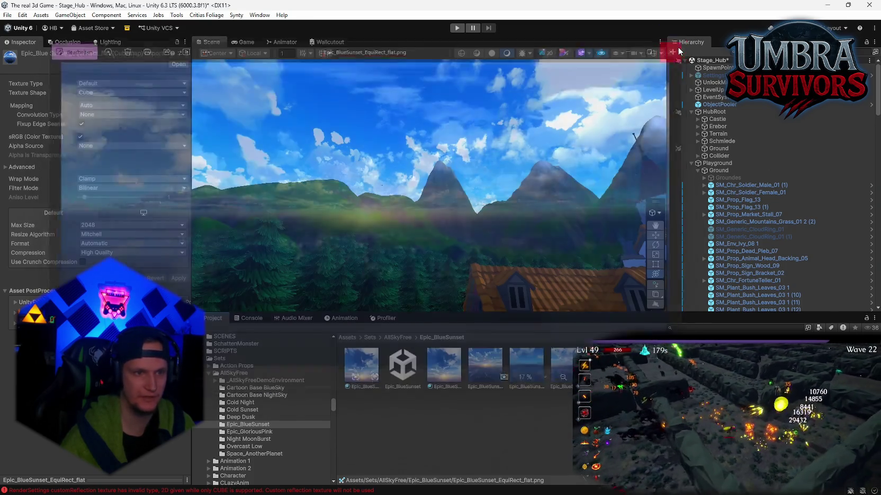
mouse_move(550, 455)
mouse_down()
mouse_move(520, 438)
mouse_move(527, 438)
mouse_move(509, 418)
mouse_move(512, 426)
mouse_up()
key(alt+Tab)
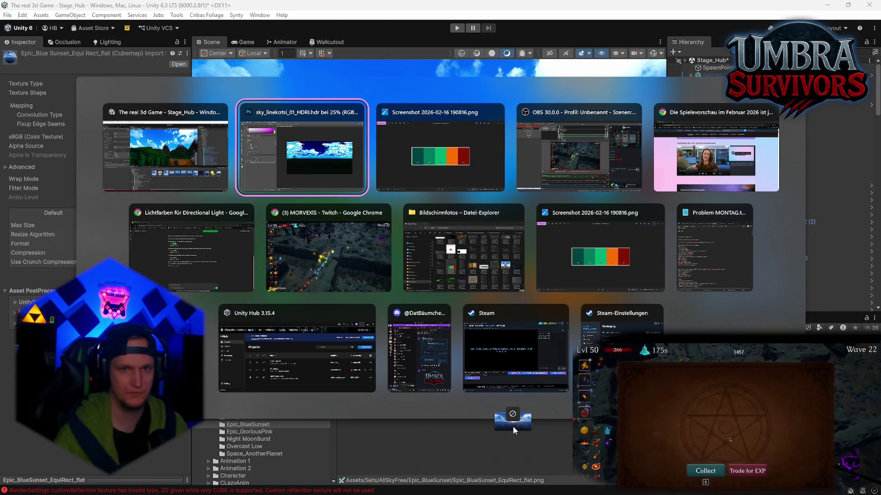
key(alt+Tab)
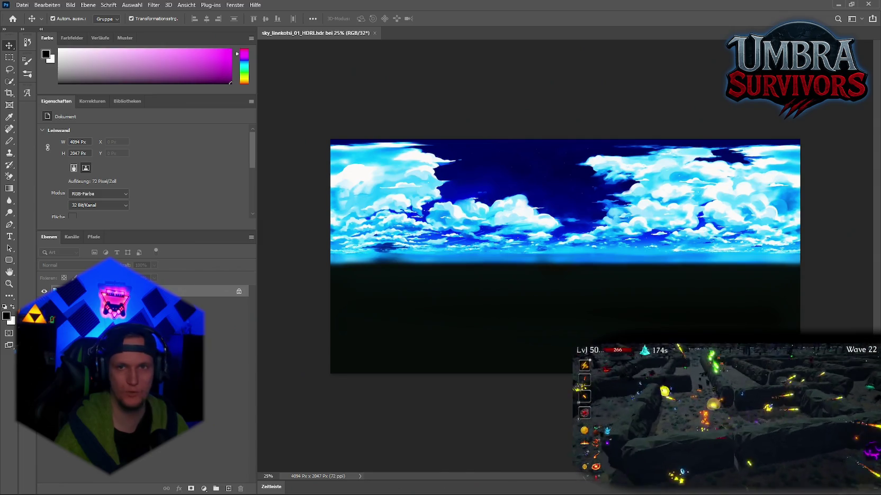
Move the placed blue-sunset sky layer up the HDRI canvas in Photoshop and commit the transform.
mouse_move(587, 5)
mouse_down()
mouse_move(589, 23)
mouse_move(458, 148)
mouse_up()
click(317, 169)
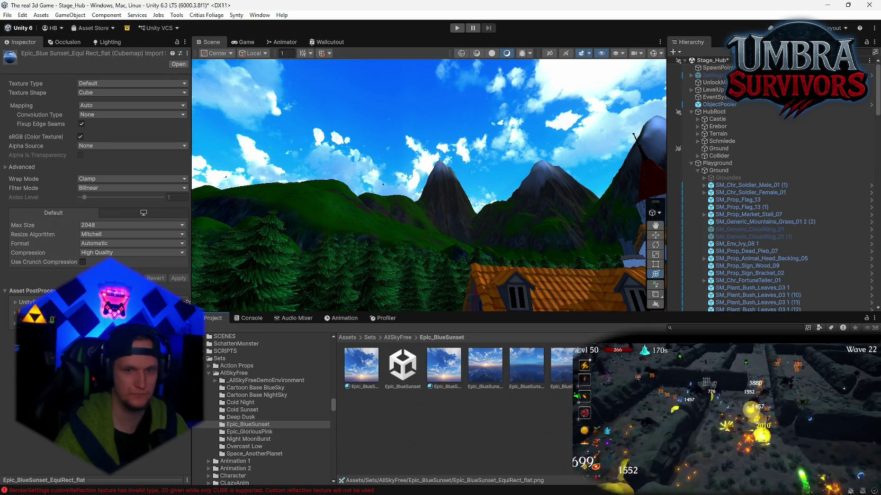
key(alt+Tab)
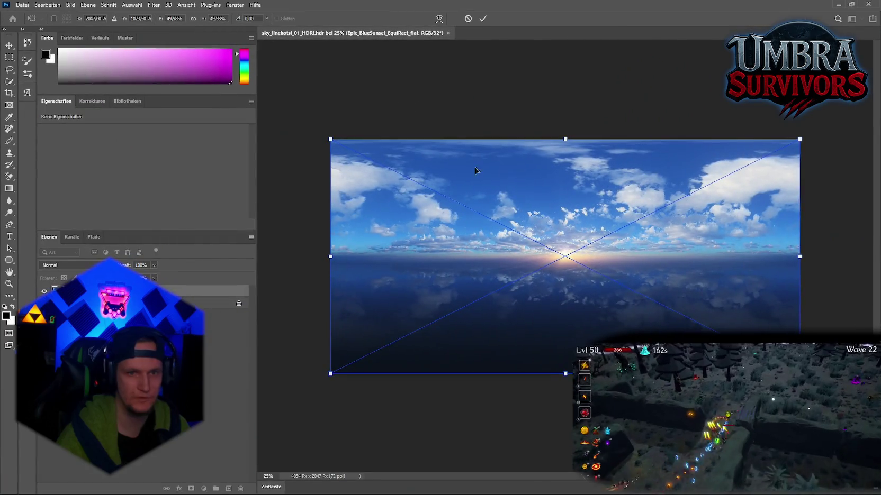
mouse_move(584, 244)
mouse_down()
mouse_move(581, 215)
mouse_move(568, 249)
mouse_move(598, 251)
mouse_move(585, 246)
mouse_up()
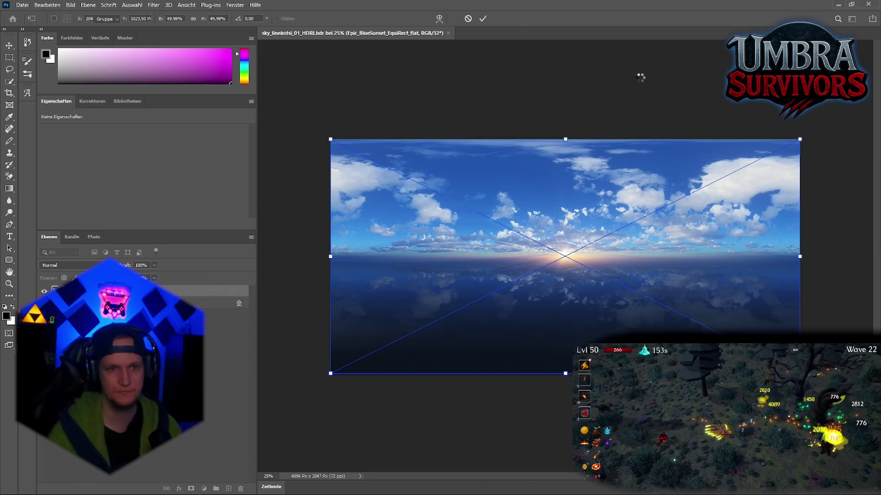
drag(573, 244, 578, 216)
key(ctrl+t)
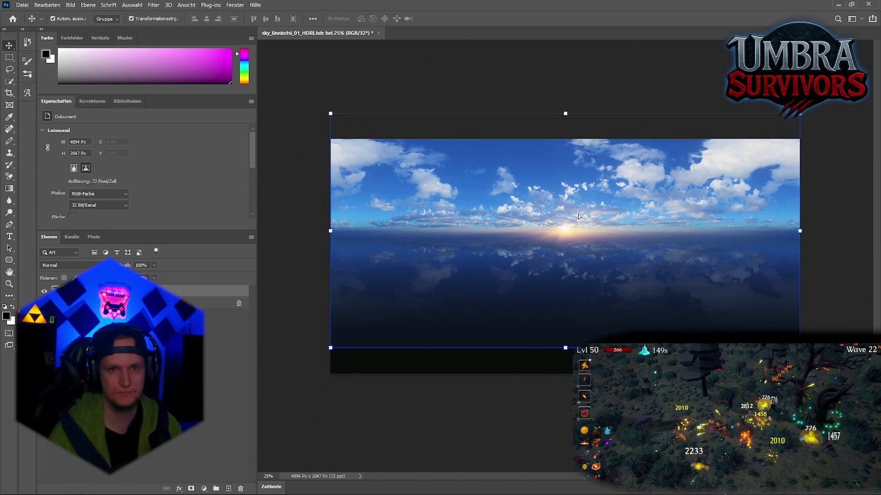
key(Return)
Quick Export the HDRI document as a PNG and return to Unity.
click(23, 5)
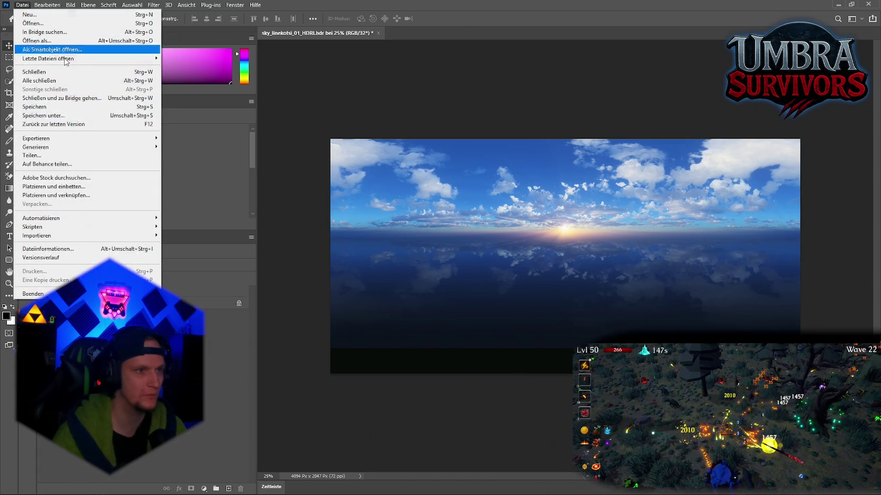
mouse_move(132, 139)
click(254, 137)
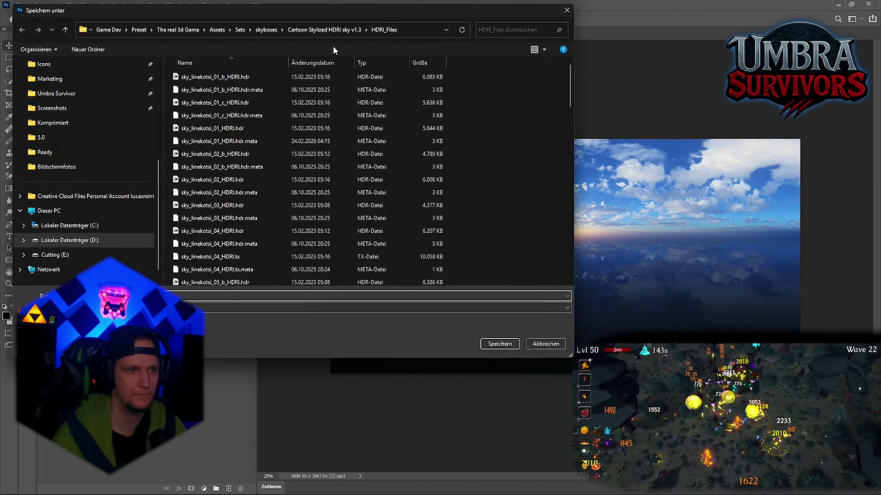
click(492, 342)
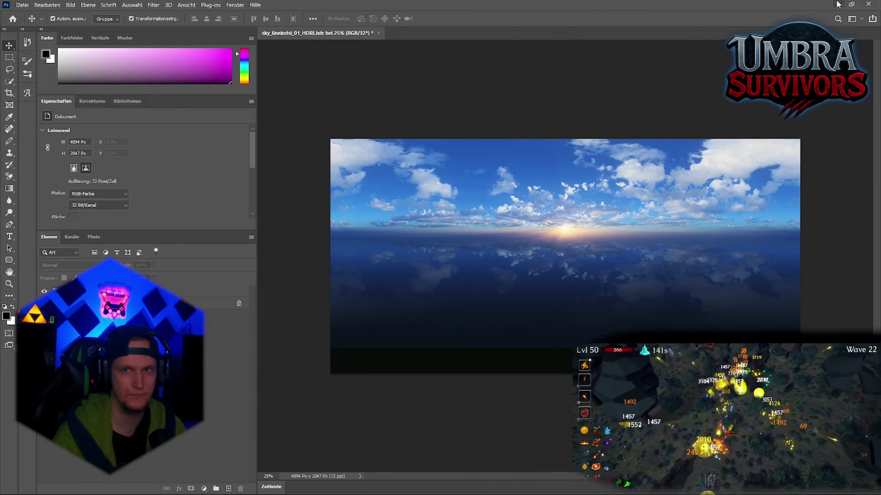
click(837, 4)
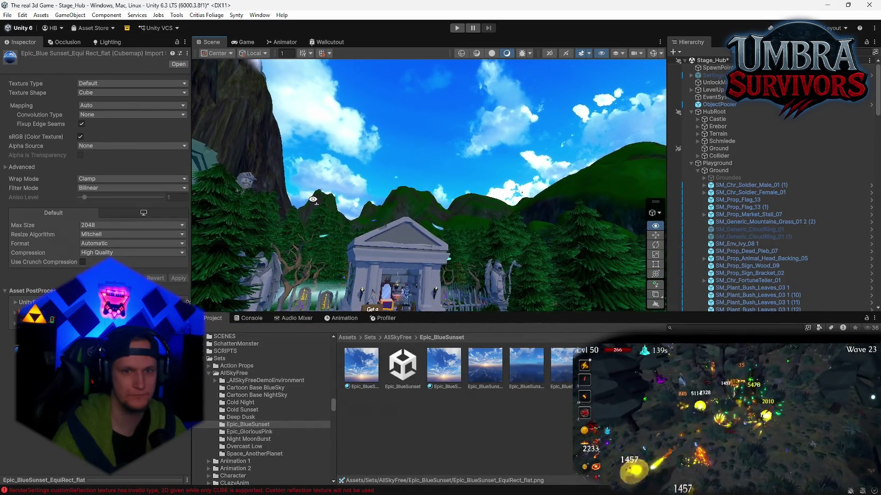
Set the Epic_BlueSunset_Cam_0_Front+Z texture's Texture Shape from 2D to Cube.
mouse_move(313, 200)
mouse_down()
mouse_move(446, 203)
mouse_move(508, 216)
mouse_up()
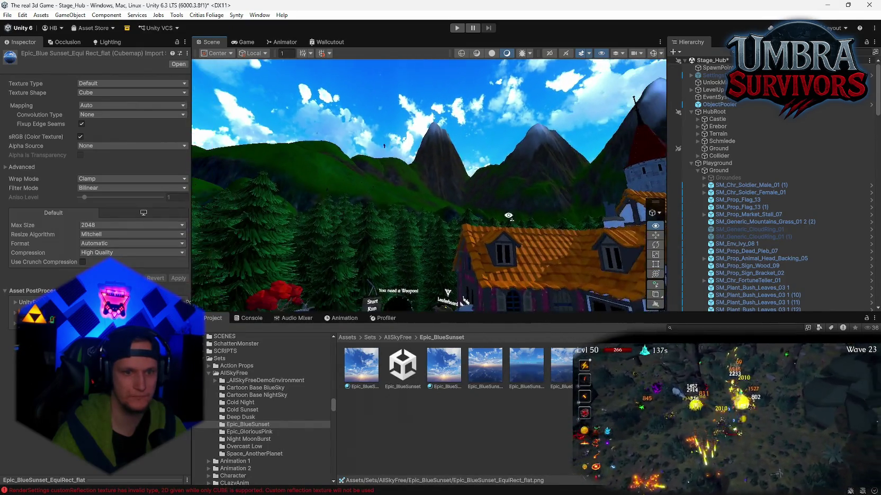
click(485, 375)
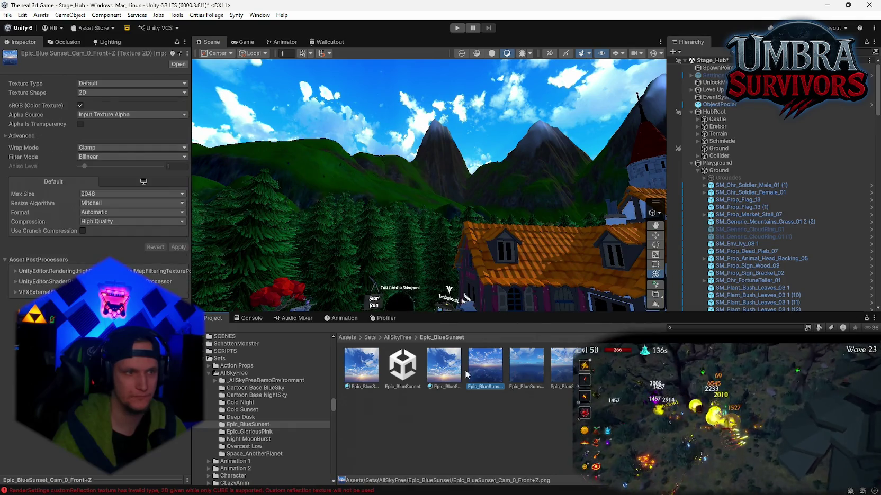
click(105, 83)
click(103, 92)
click(106, 93)
click(101, 112)
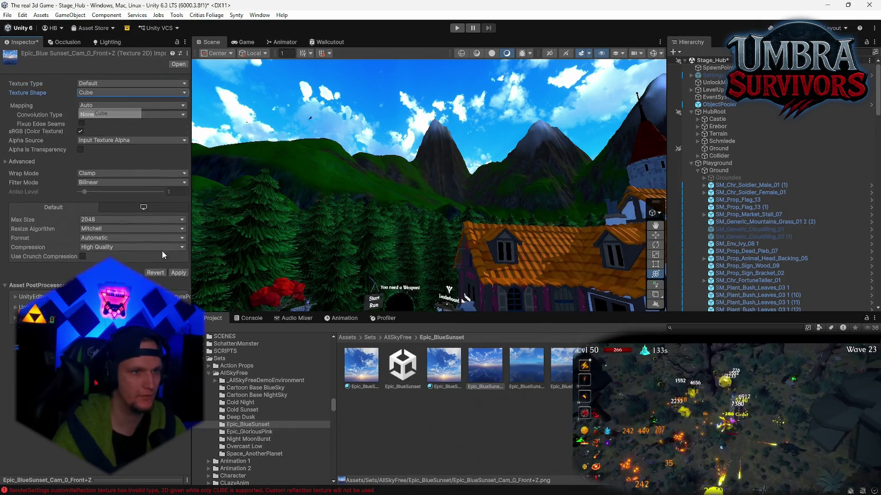
Apply the Cube texture shape and clear the Console errors.
click(178, 278)
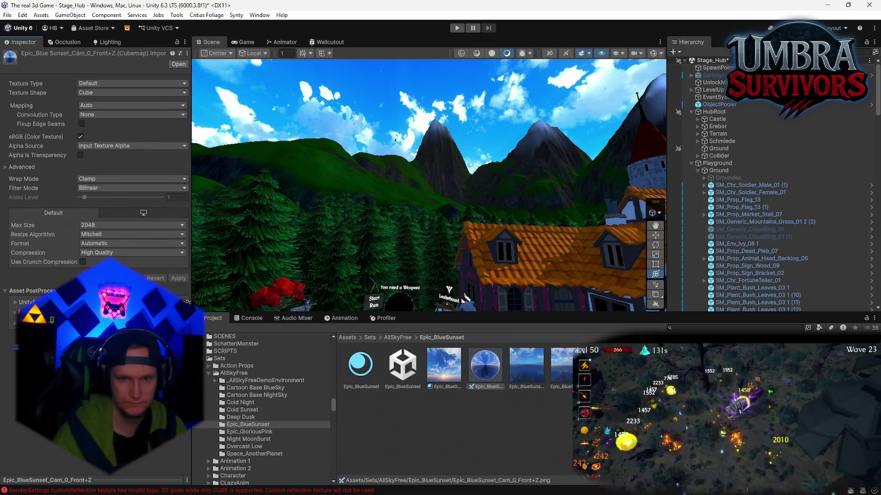
click(438, 376)
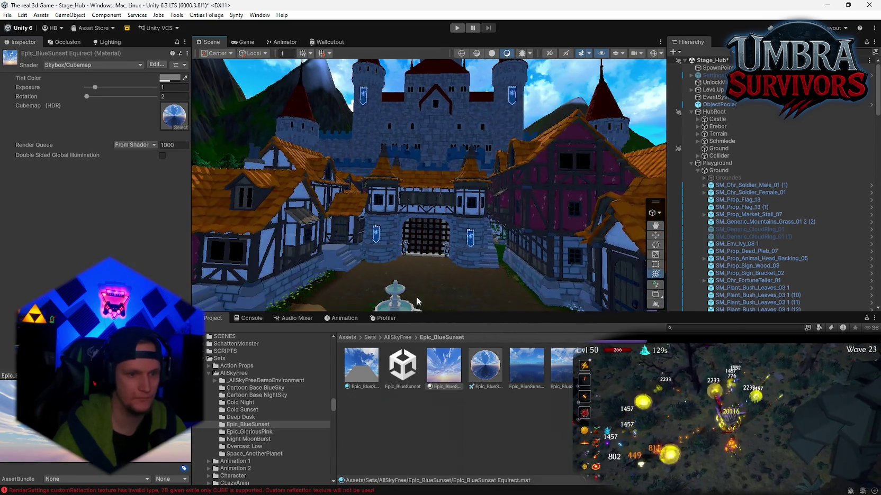
click(244, 320)
click(209, 327)
click(213, 319)
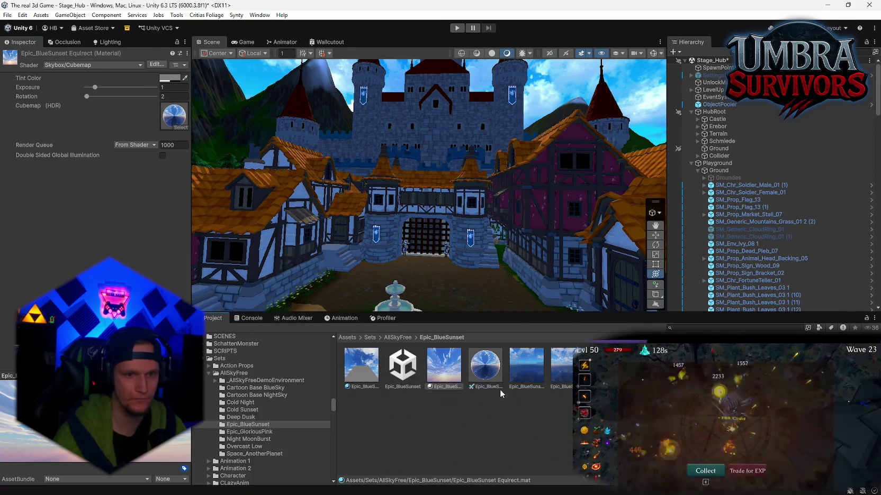
click(479, 379)
Assign Epic_BlueSunset Equirect as the Skybox Material in Lighting > Environment.
click(455, 368)
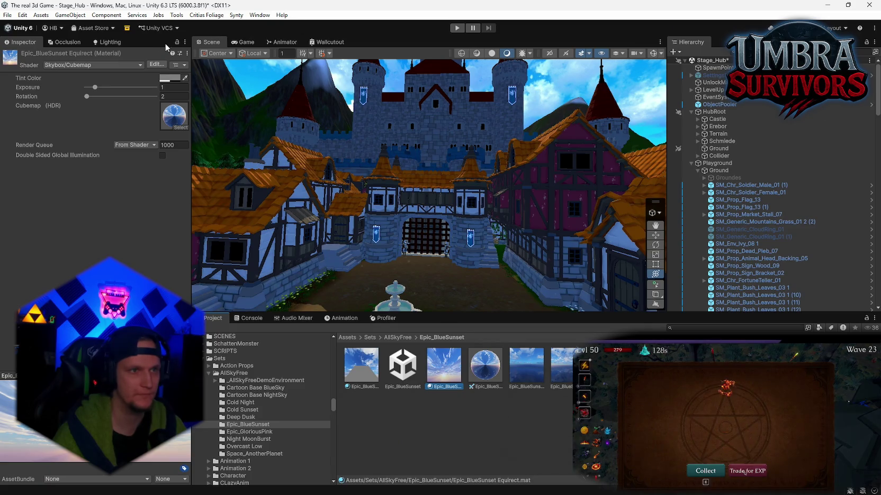
click(106, 43)
mouse_move(443, 366)
mouse_down()
mouse_move(338, 159)
mouse_move(265, 80)
mouse_up()
mouse_move(425, 175)
mouse_down()
mouse_move(425, 149)
mouse_move(344, 153)
mouse_move(830, 132)
mouse_move(693, 162)
mouse_move(213, 129)
mouse_move(227, 159)
mouse_move(254, 172)
mouse_up()
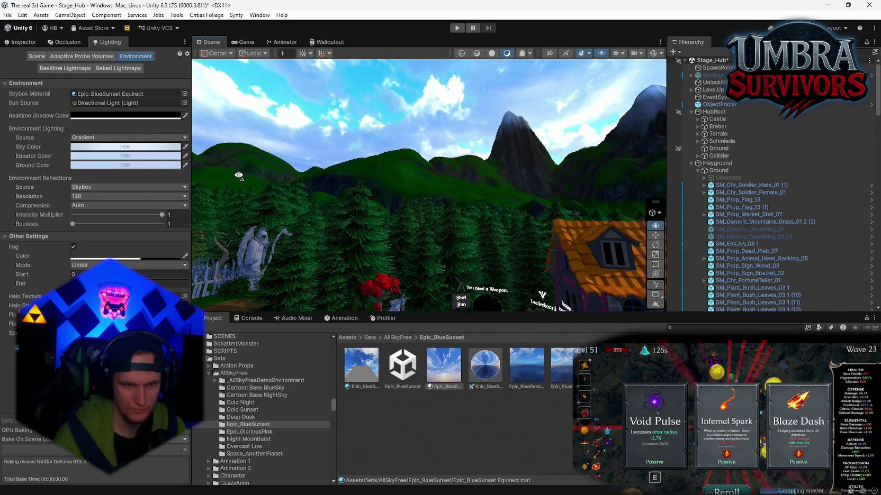
Revert the skybox to sky_linekotsi_04 and show its settings (Exposure 1, Rotation 0).
click(490, 367)
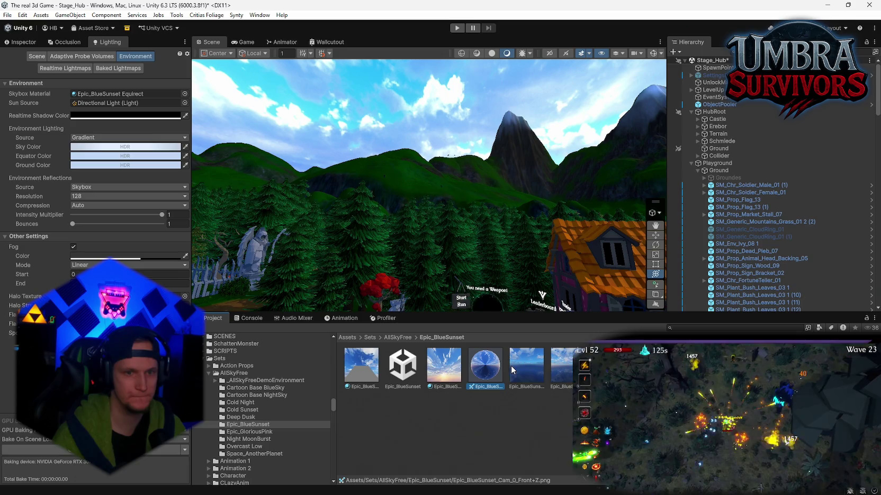
click(444, 365)
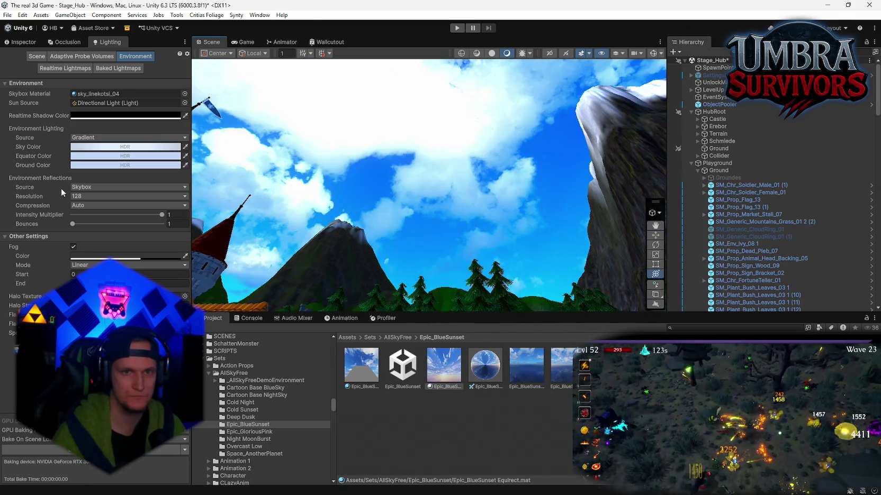
drag(385, 161, 171, 216)
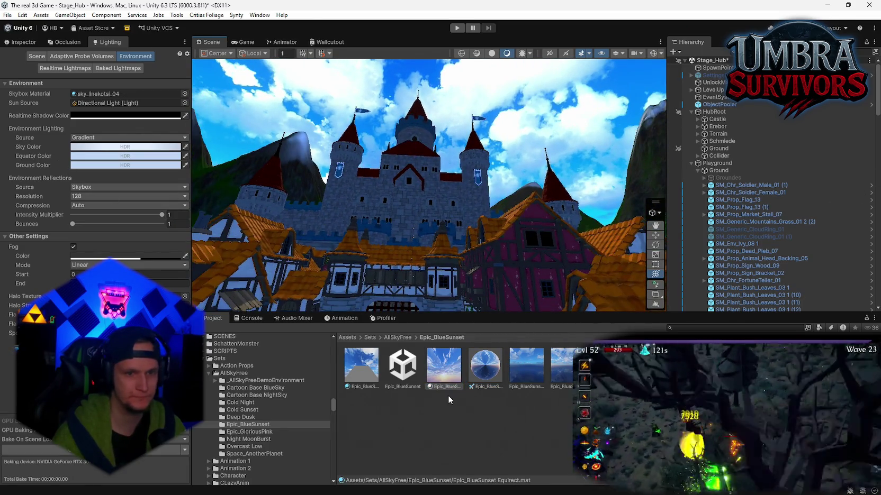
click(127, 93)
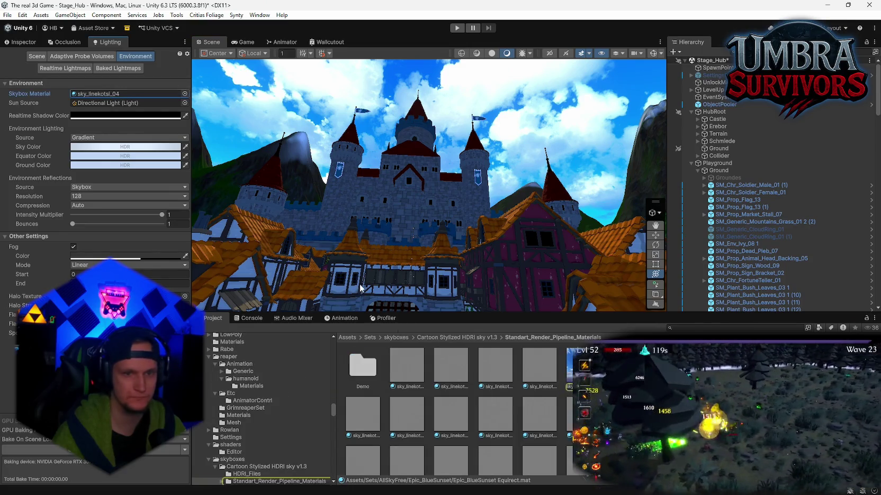
click(574, 370)
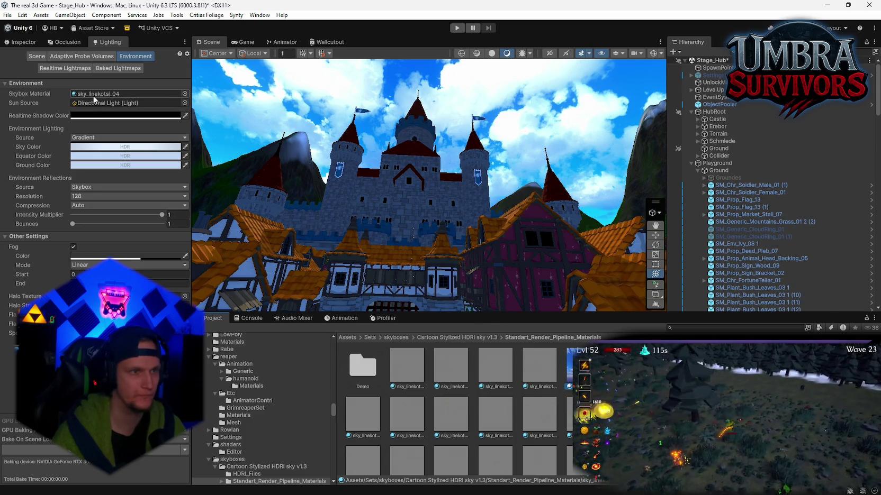
click(13, 44)
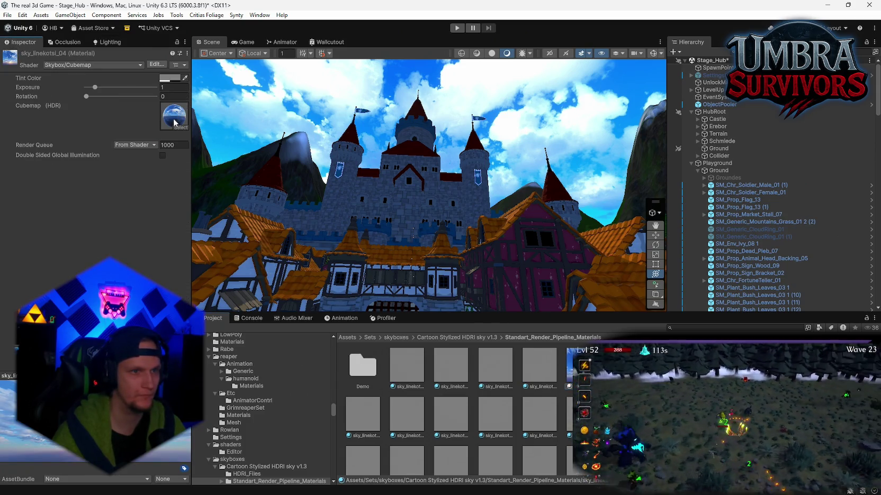
Enable Fixup Edge Seams on the Epic_BlueSunset_Cam_0_Front+Z cubemap and save the import settings.
click(174, 122)
double_click(175, 116)
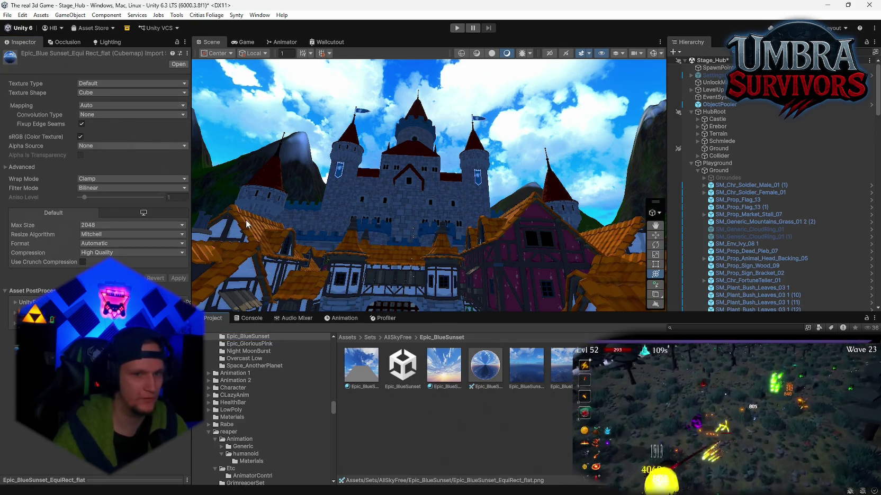
click(492, 377)
click(82, 124)
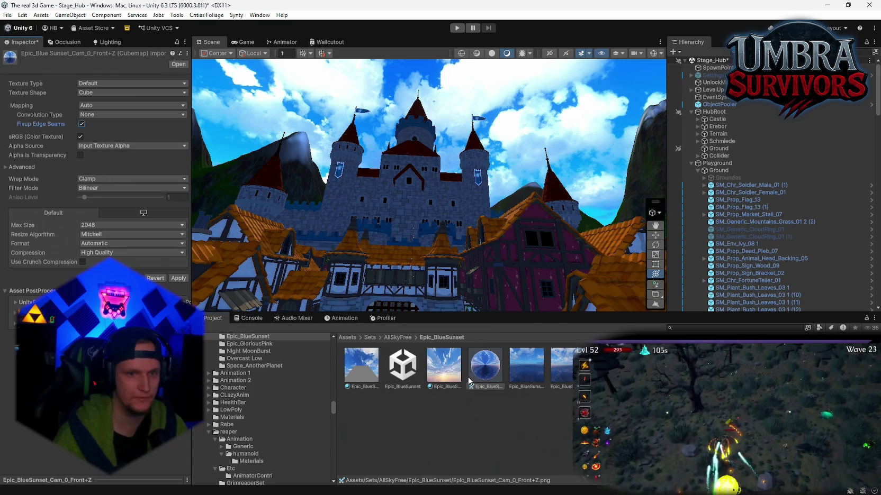
click(449, 373)
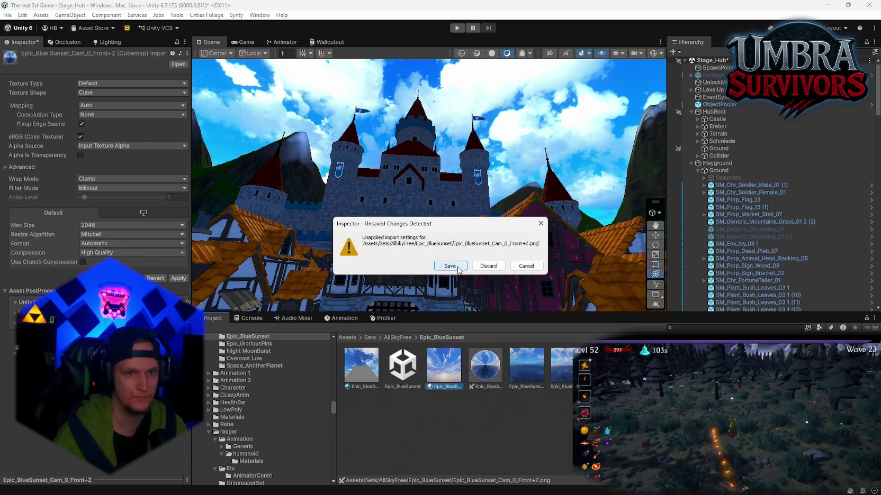
click(453, 264)
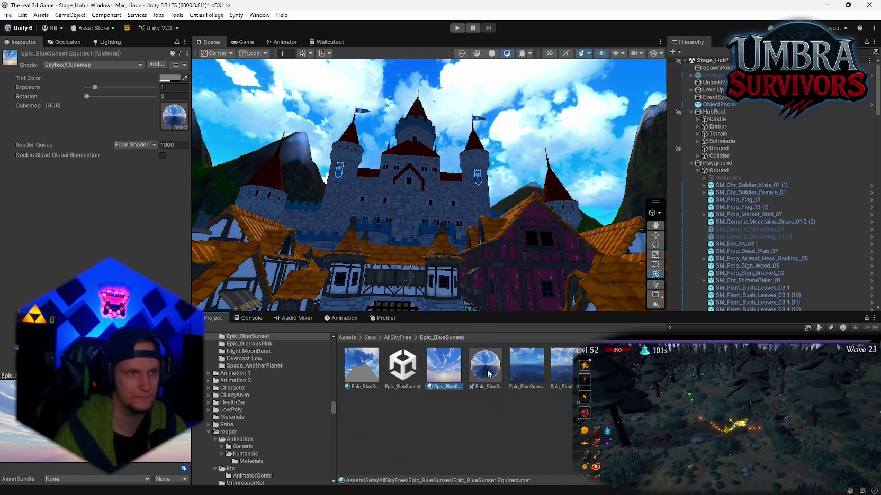
Put the cubemap in the Epic_BlueSunset Equirect Cubemap slot and move it among the skybox materials.
drag(488, 374, 178, 132)
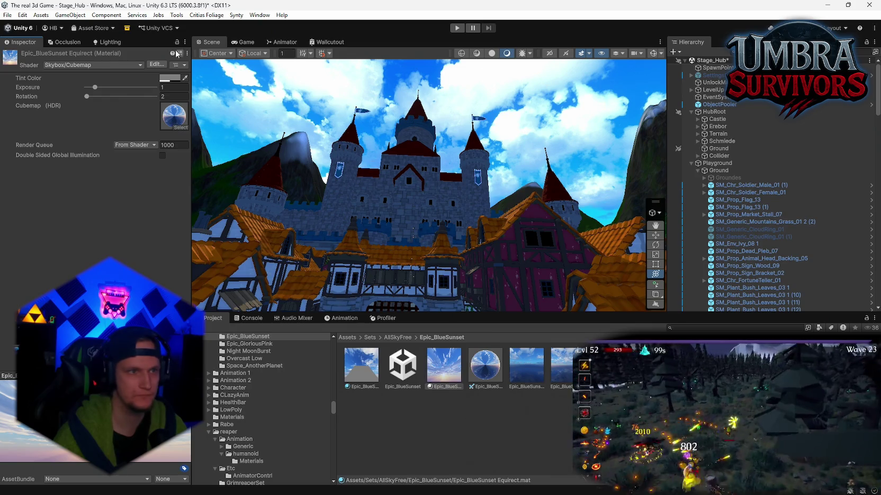
click(113, 41)
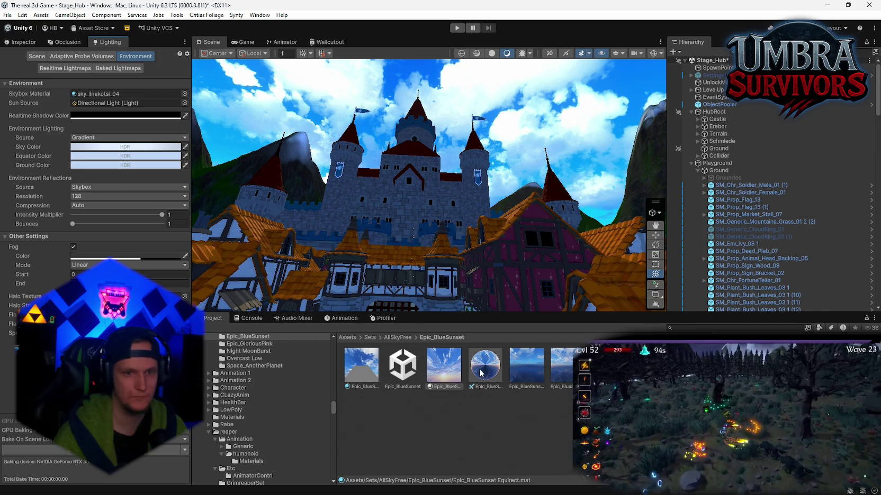
drag(480, 373, 237, 198)
click(90, 94)
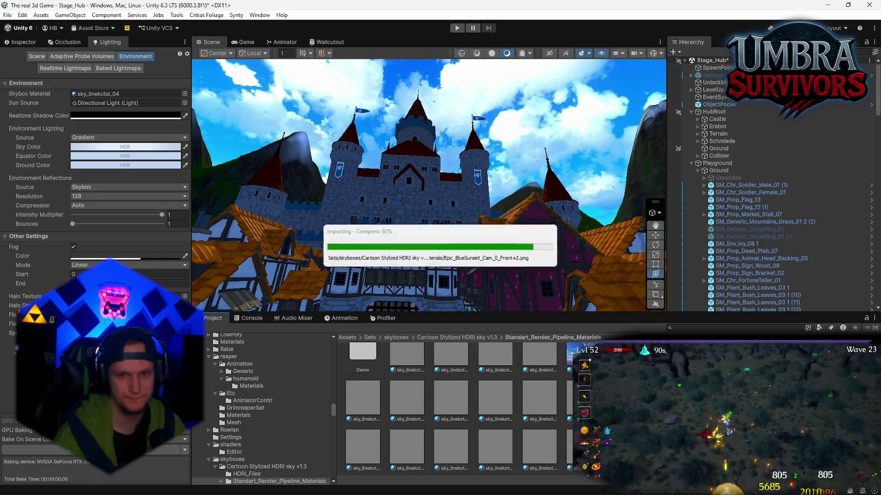
drag(403, 372, 93, 85)
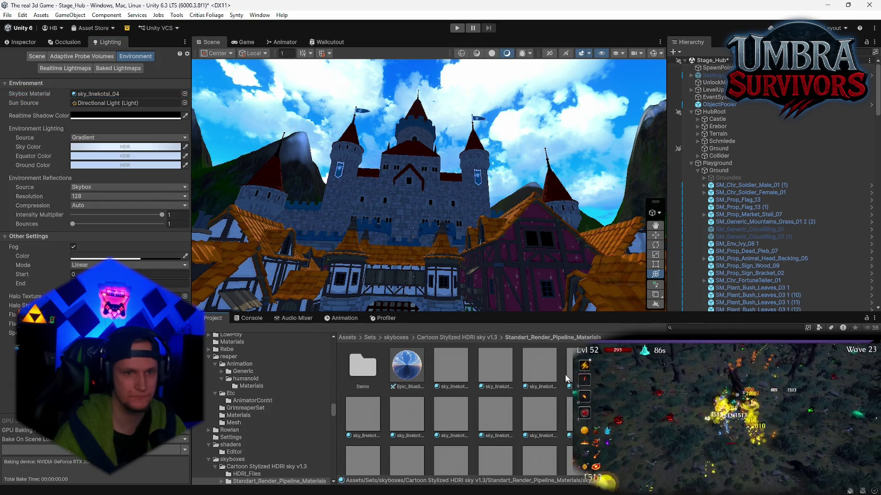
drag(406, 365, 97, 93)
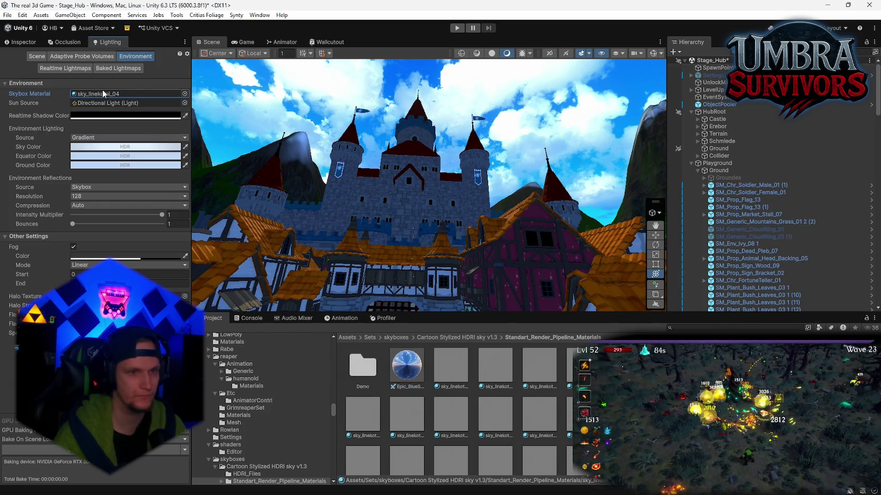
Review the sky_linekotsi_04 material and go up to the Cartoon Stylized HDRI sky v1.3 folder.
click(397, 376)
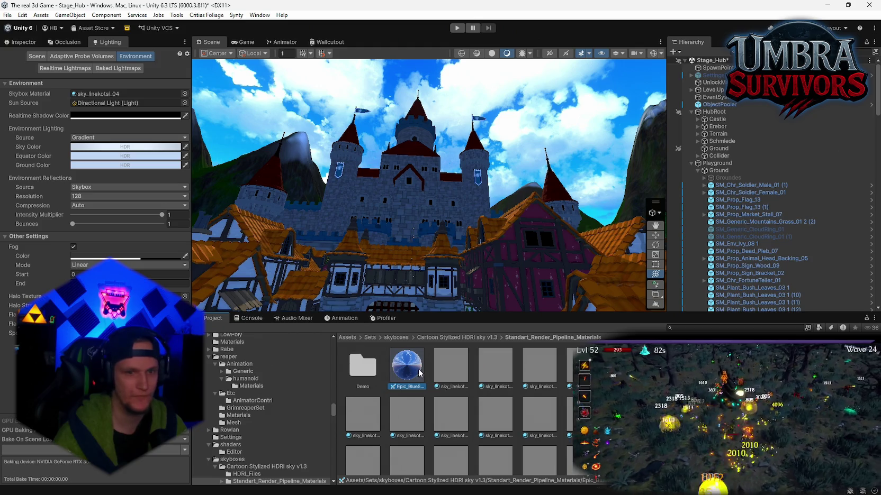
click(20, 41)
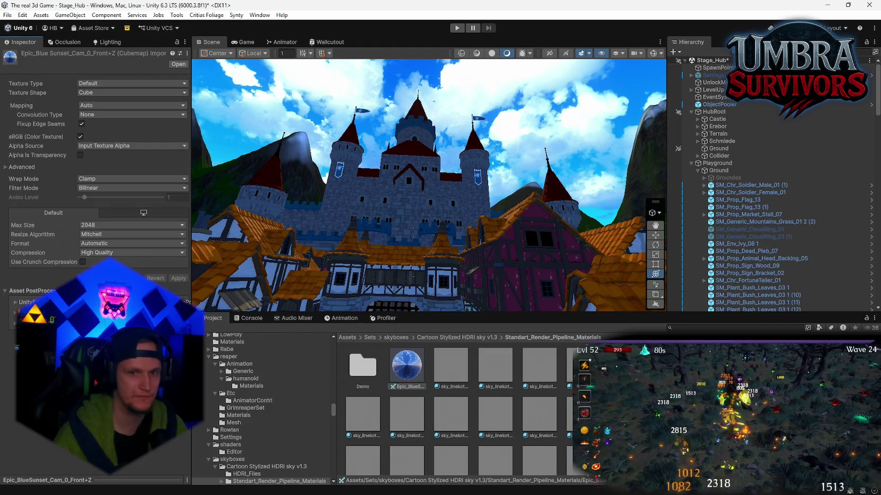
mouse_move(313, 289)
mouse_down()
mouse_move(630, 183)
mouse_move(633, 202)
mouse_move(529, 222)
mouse_move(15, 185)
mouse_move(89, 204)
mouse_move(288, 303)
mouse_up()
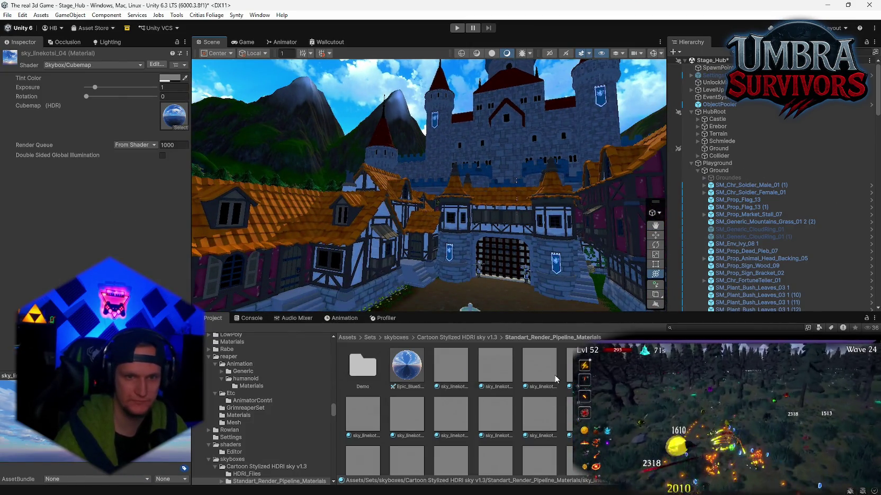
click(454, 338)
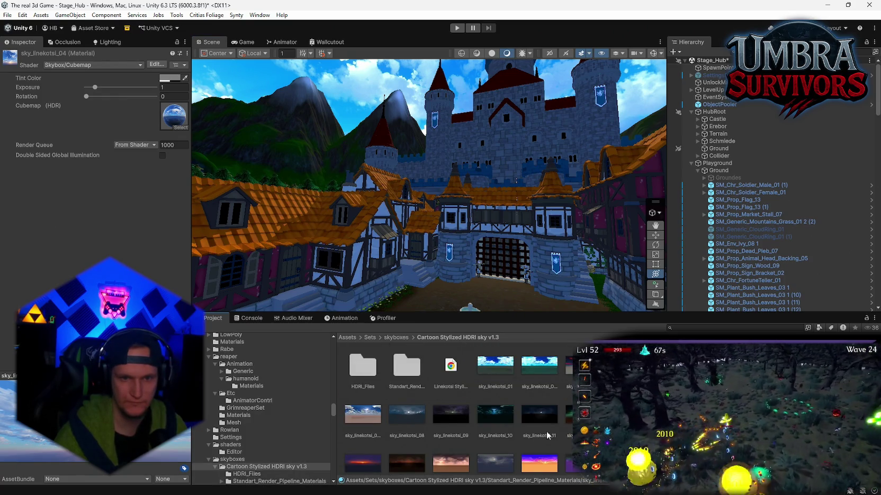
Preview sky_linekotsi_12 and sky_linekotsi_02 full size, then return to Lighting Environment settings.
click(577, 418)
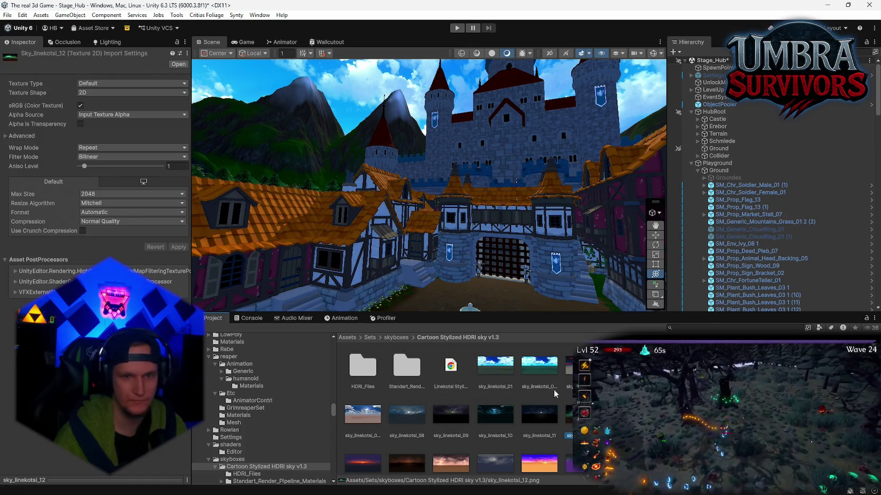
double_click(569, 415)
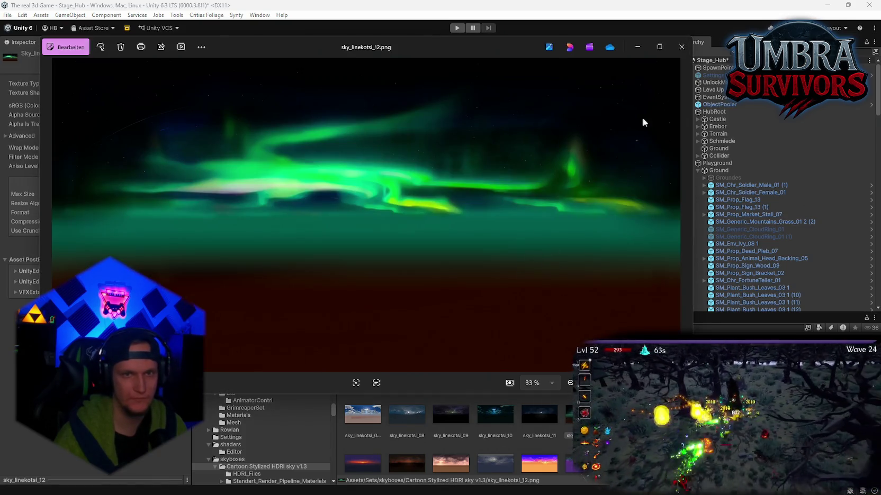
click(681, 47)
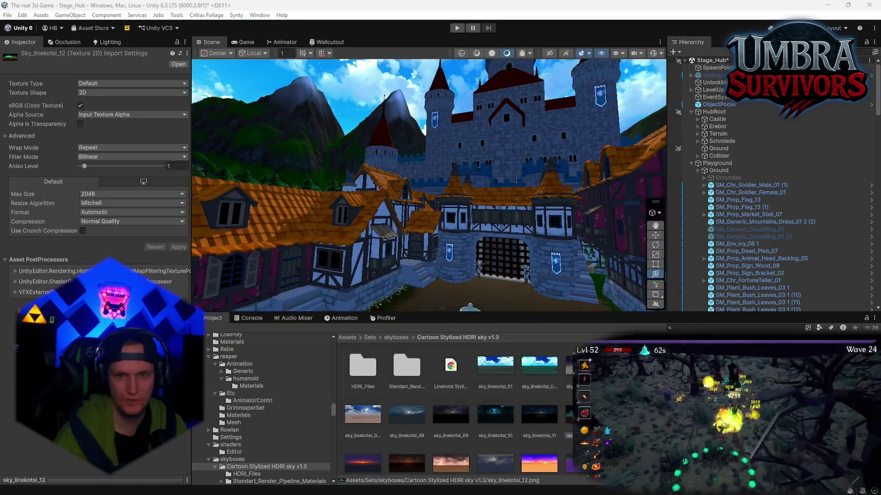
double_click(564, 371)
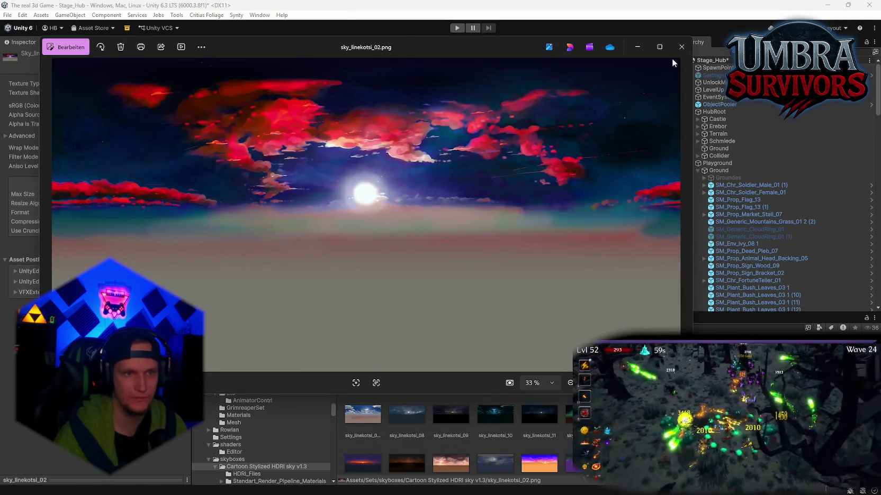
click(682, 46)
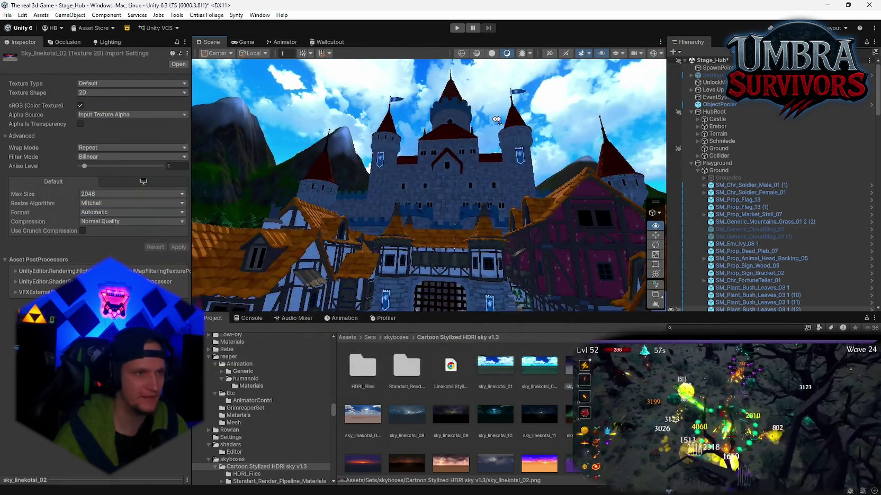
drag(496, 120, 495, 101)
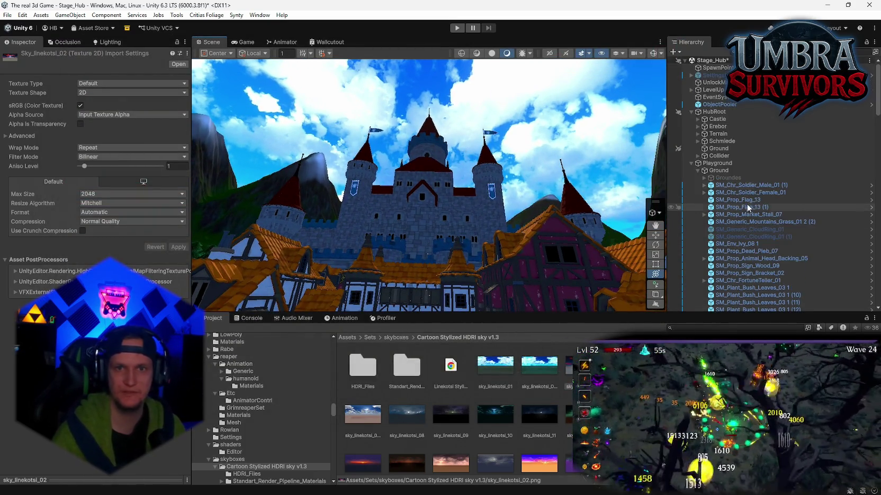
mouse_move(476, 159)
mouse_down()
mouse_move(26, 196)
mouse_move(442, 311)
mouse_move(484, 161)
mouse_move(477, 154)
mouse_up()
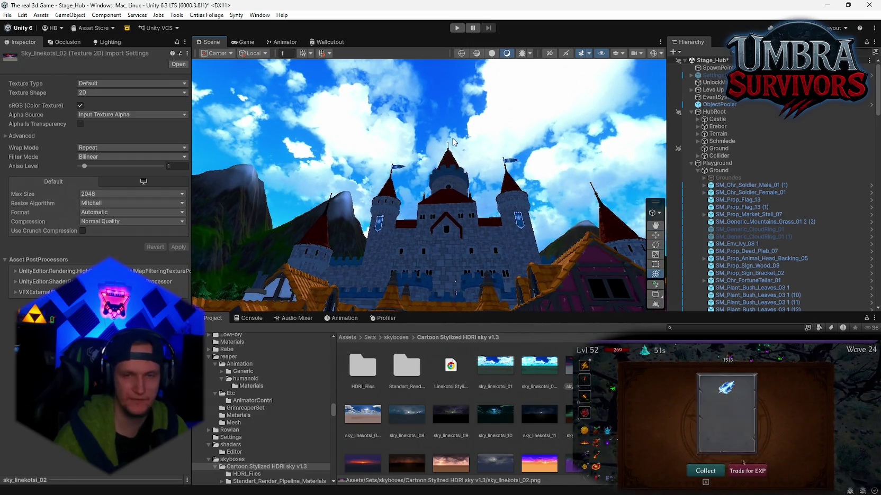
click(109, 42)
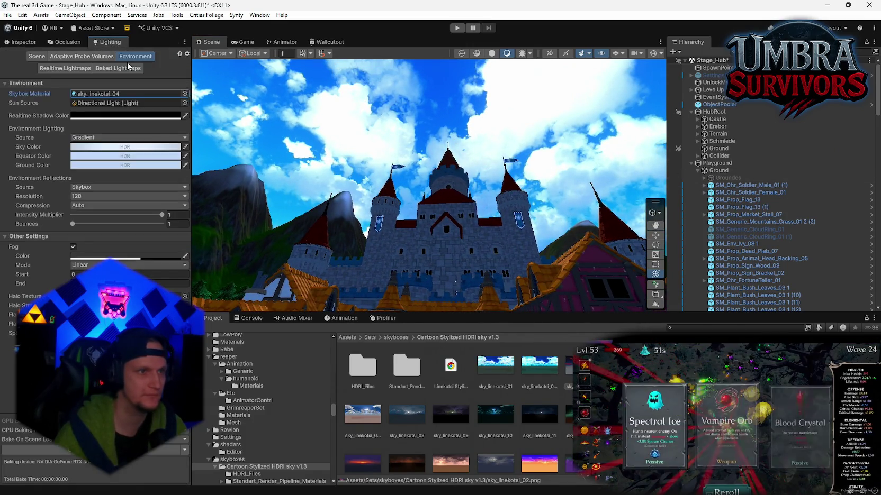
Review the Lighting settings pages, then confirm the Directional Light as the Environment Sun Source.
click(37, 58)
click(67, 57)
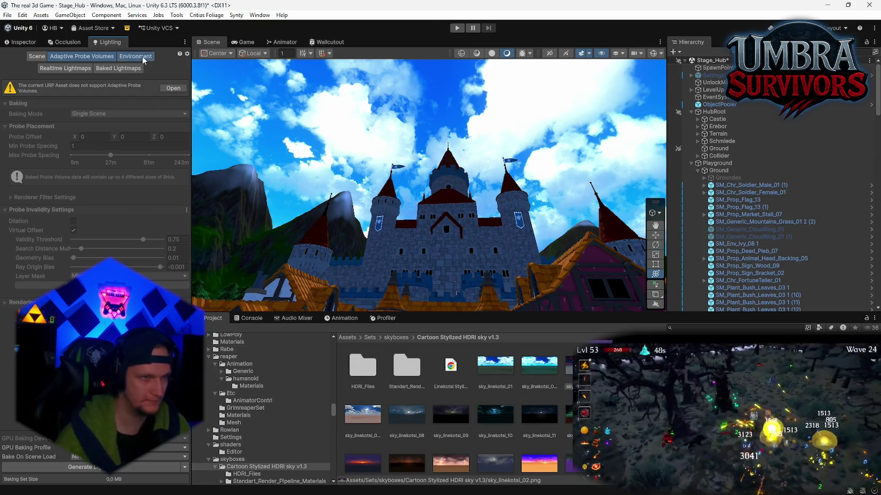
click(136, 57)
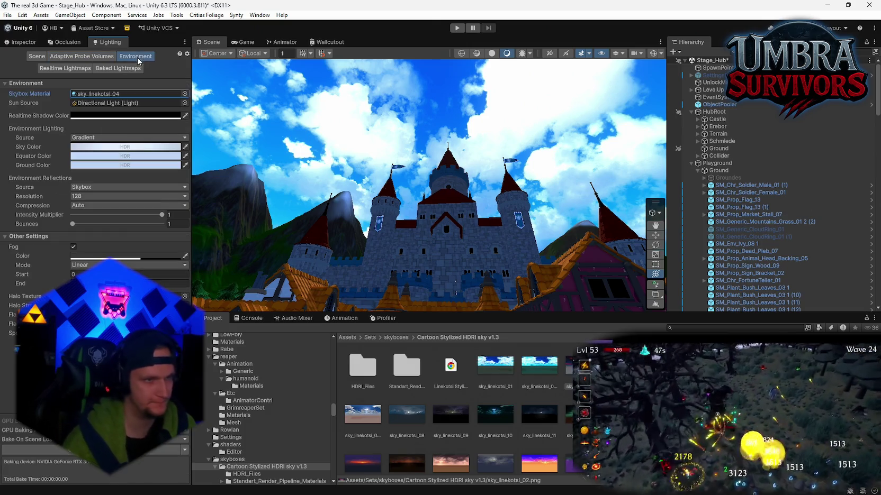
click(102, 104)
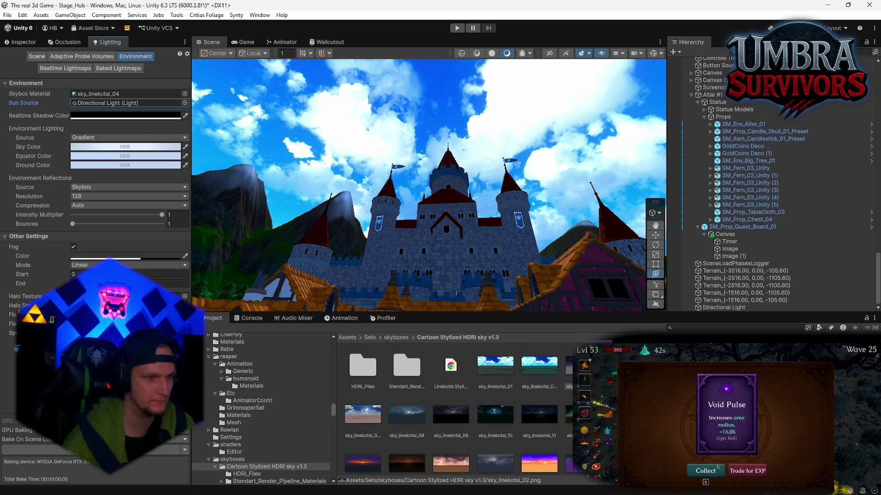
Inspect the GPU Baking Profile memory options and view the grass field while lighting bakes.
click(133, 439)
click(132, 450)
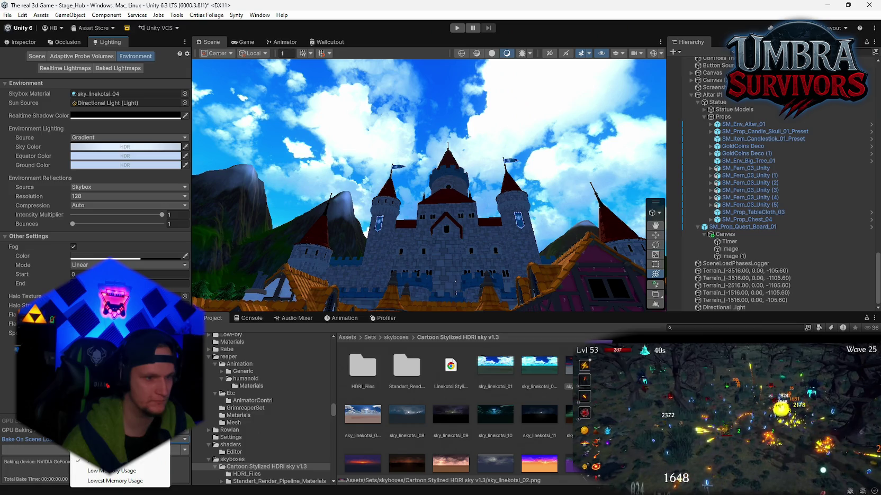
key(Escape)
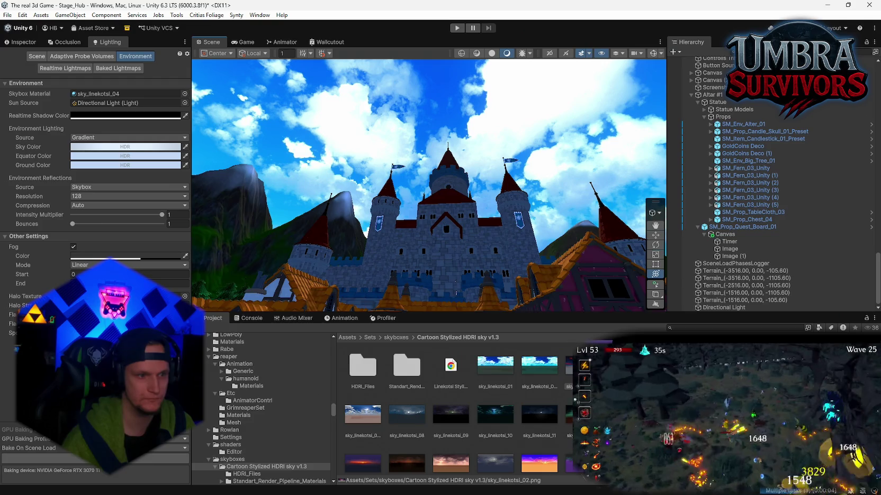
mouse_move(390, 245)
mouse_down()
mouse_move(395, 291)
mouse_move(371, 275)
mouse_move(381, 227)
mouse_move(394, 293)
mouse_up()
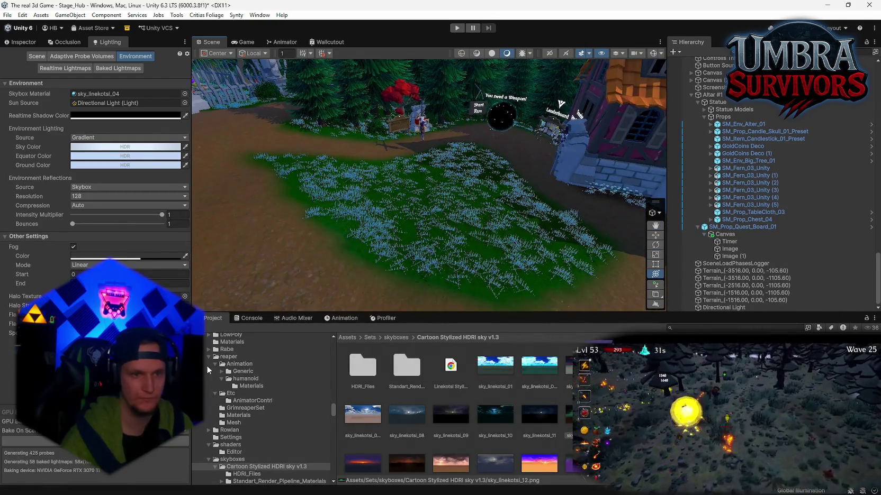
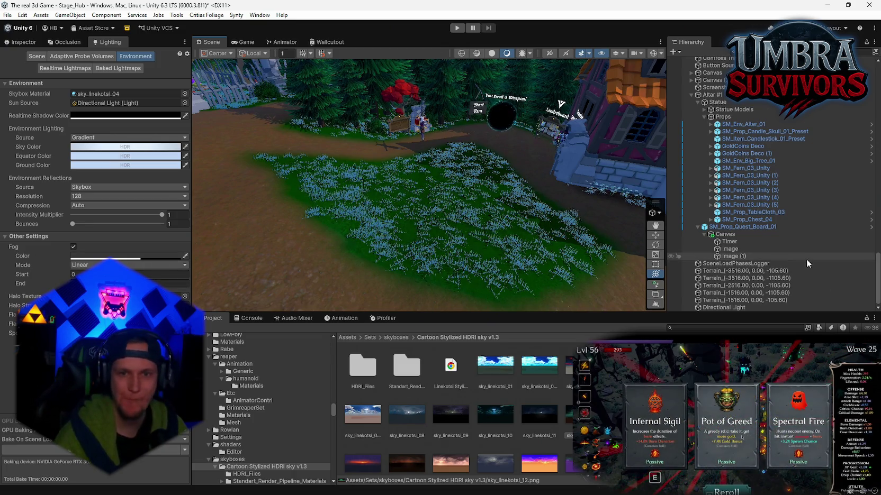
Select the Ground terrain and trace its grass detail to the Grass_Medium02_LOD1 prefab.
drag(878, 280, 878, 227)
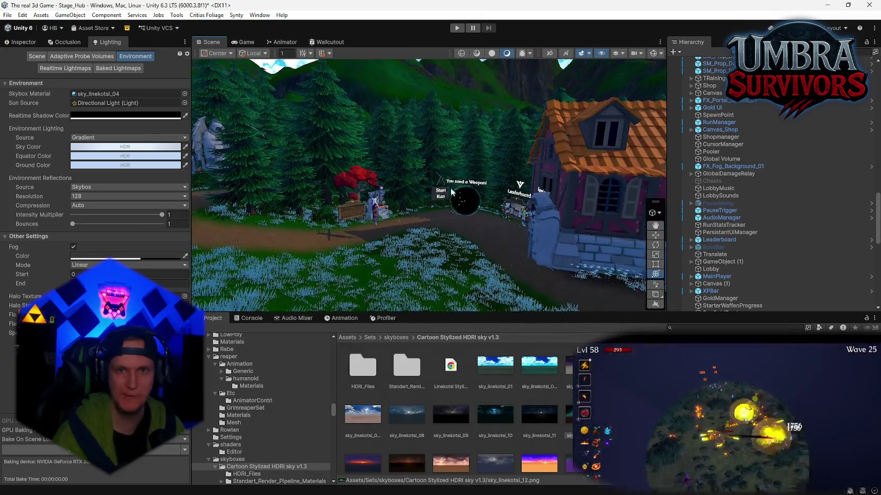
scroll(742, 154, up, 10)
scroll(746, 167, up, 15)
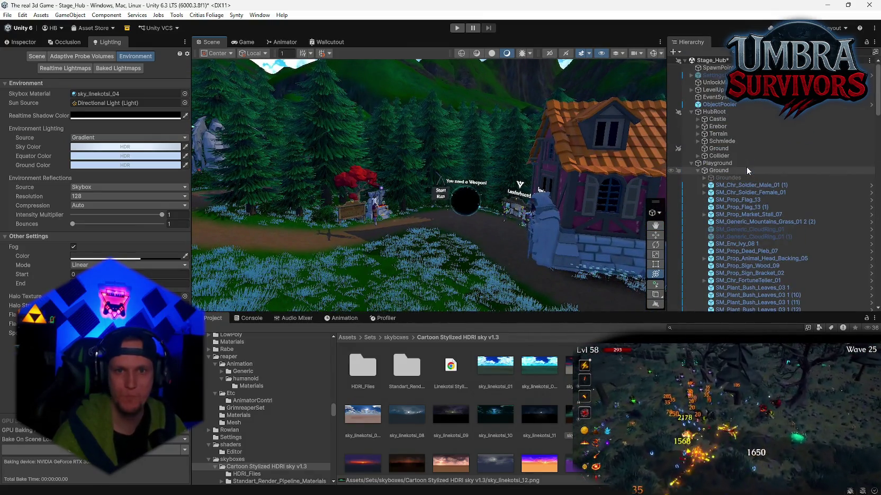
click(714, 148)
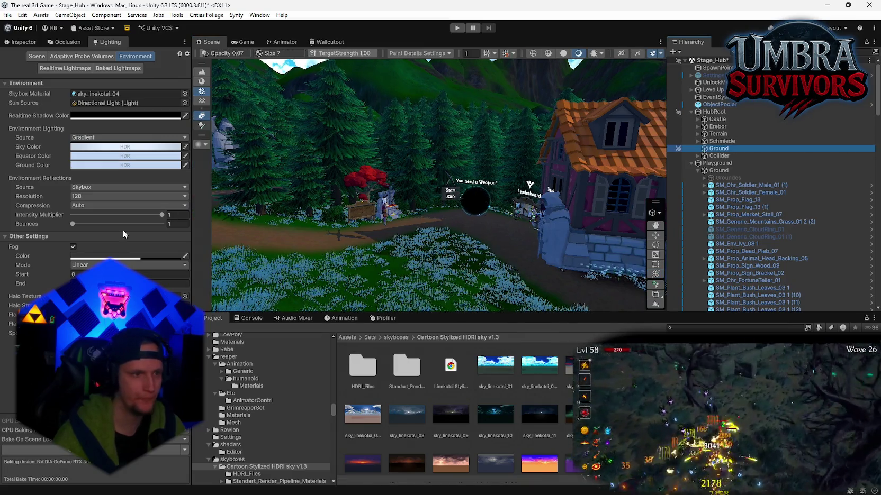
click(38, 42)
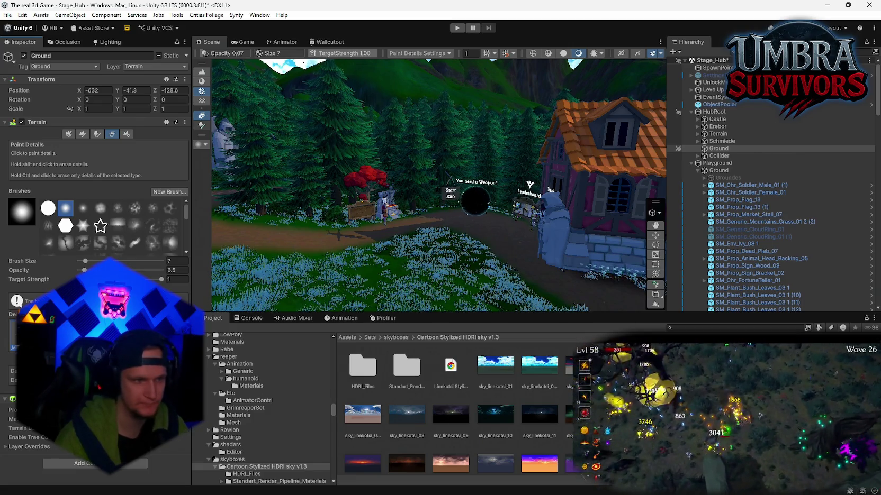
click(381, 86)
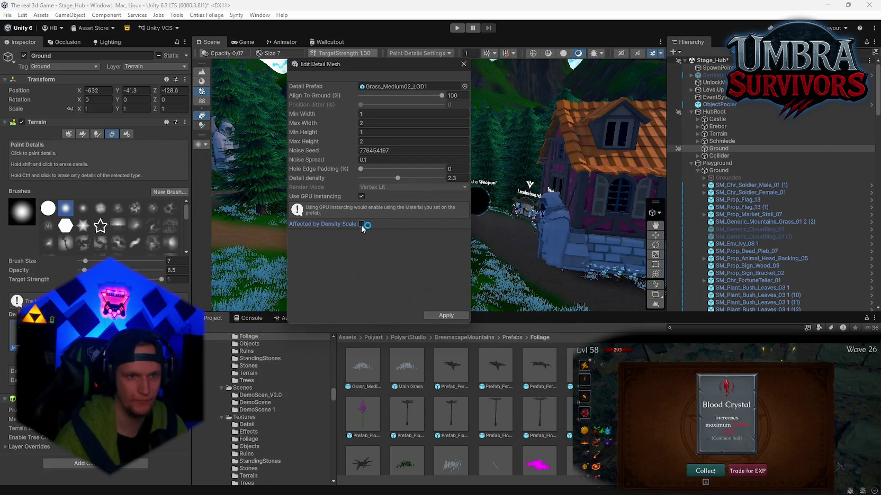
click(464, 63)
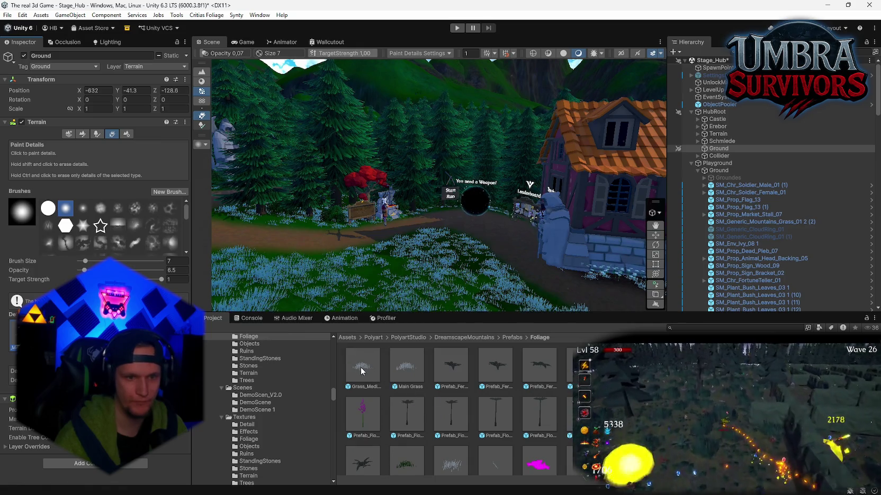
click(360, 367)
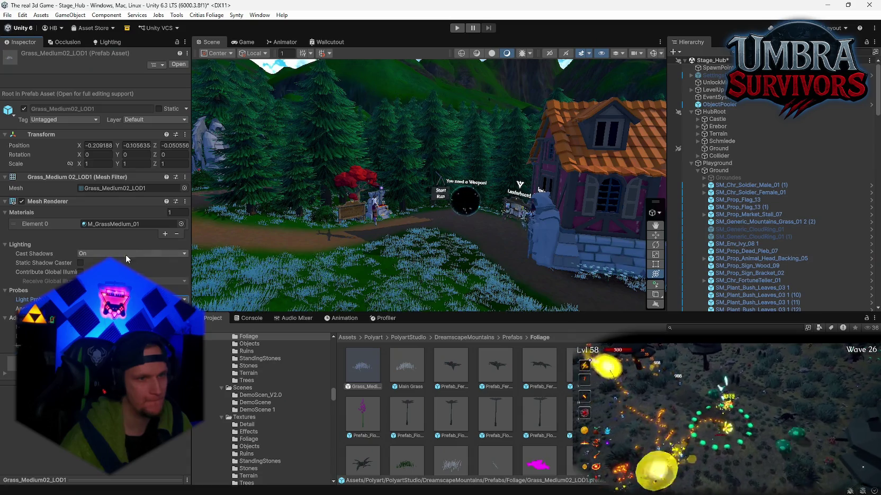
Open the M_GrassMedium_01 grass material from the detail mesh's prefab.
click(726, 149)
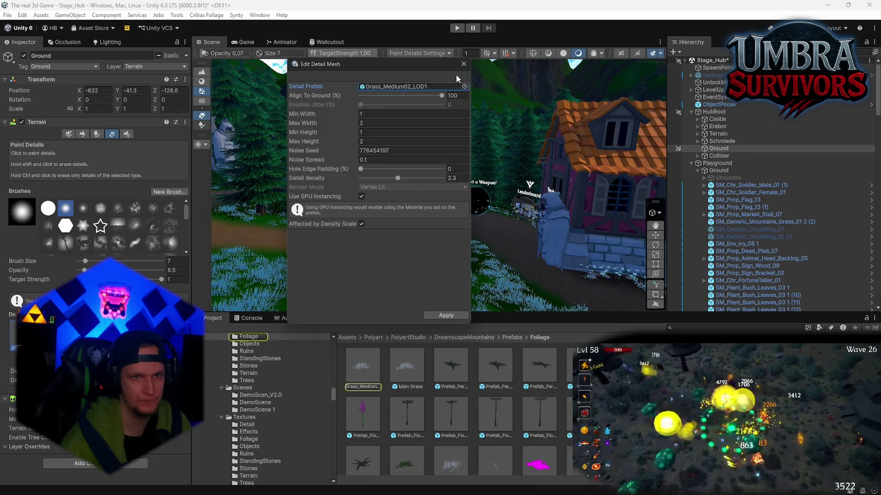
click(456, 71)
click(347, 371)
double_click(111, 224)
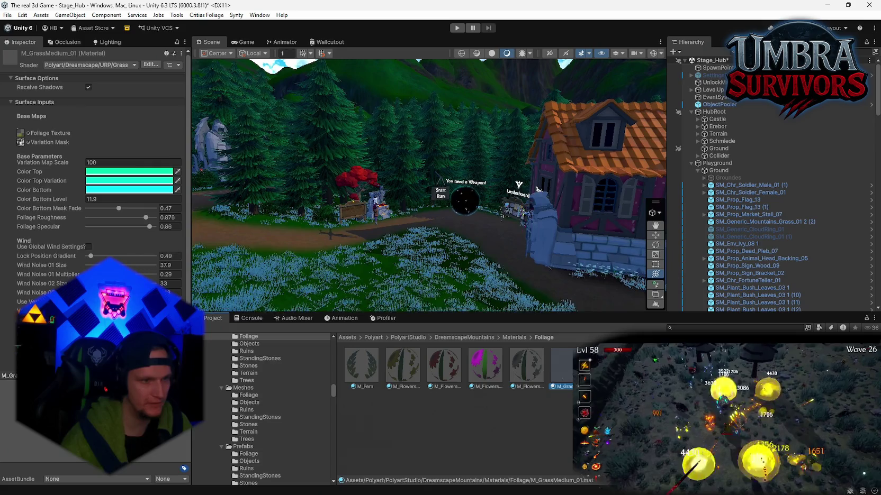
scroll(95, 174, down, 3)
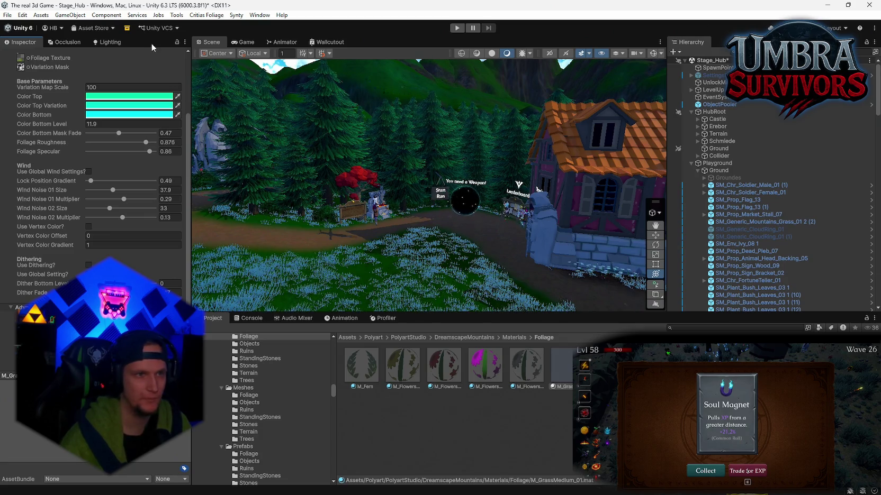
Start generating the scene lighting from the Lighting settings and tilt the view toward the grass.
click(108, 42)
click(72, 451)
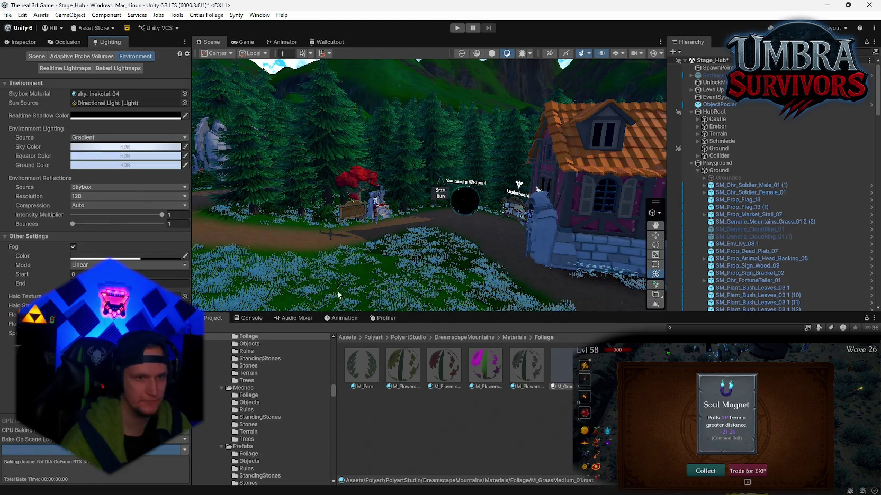
drag(538, 189, 459, 254)
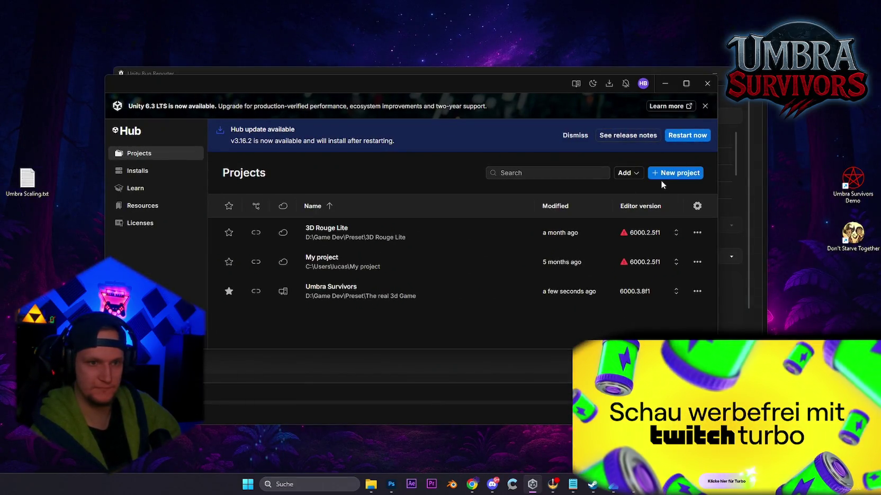
Launch the Umbra Survivors project from Unity Hub's Projects list, retrying once.
click(335, 301)
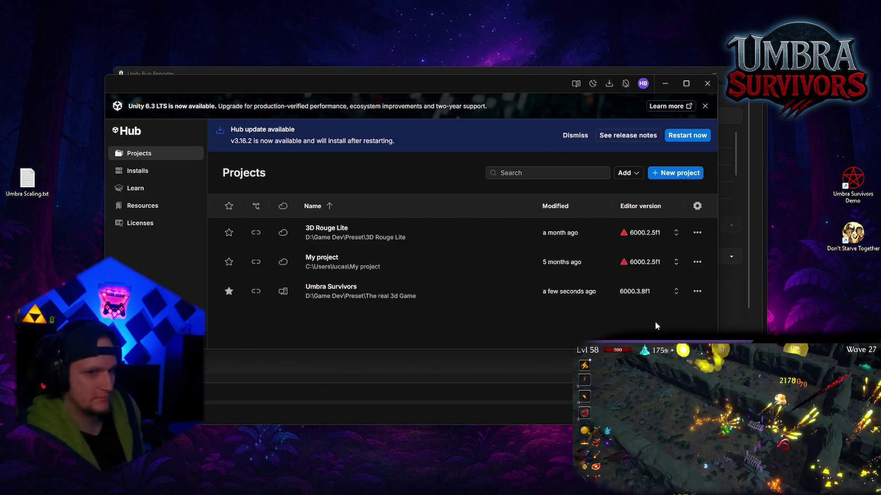
click(360, 291)
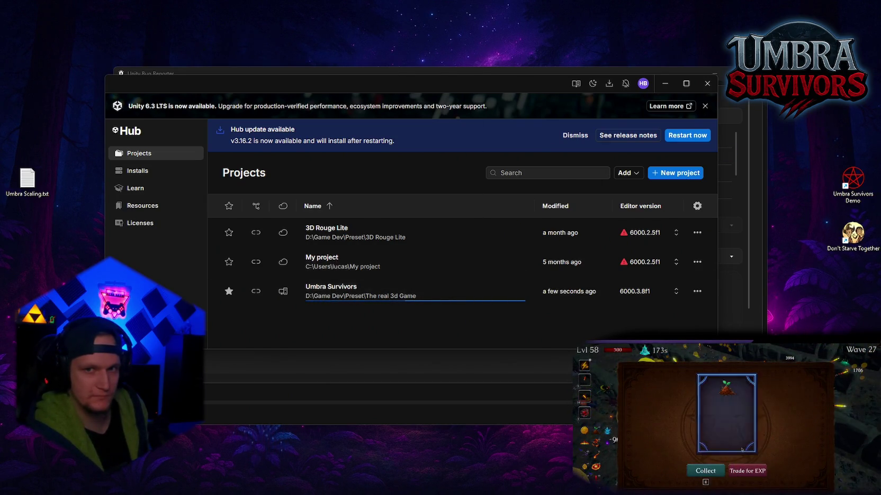
mouse_move(569, 487)
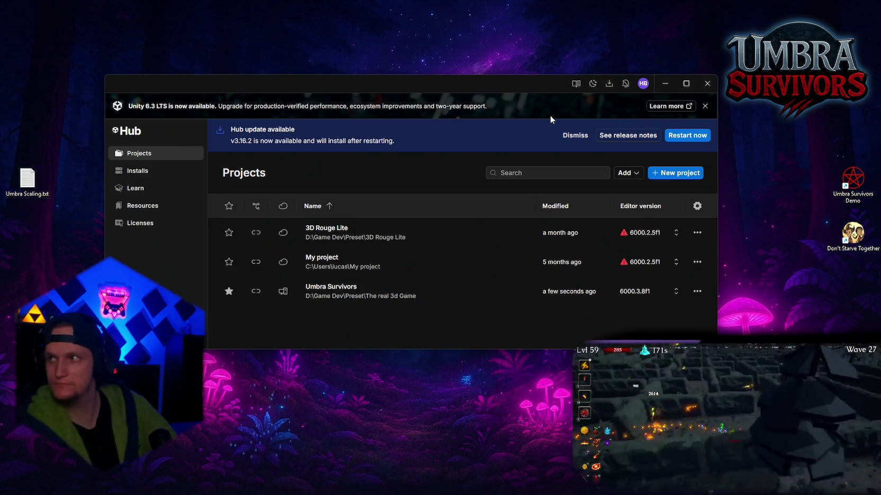
mouse_move(489, 489)
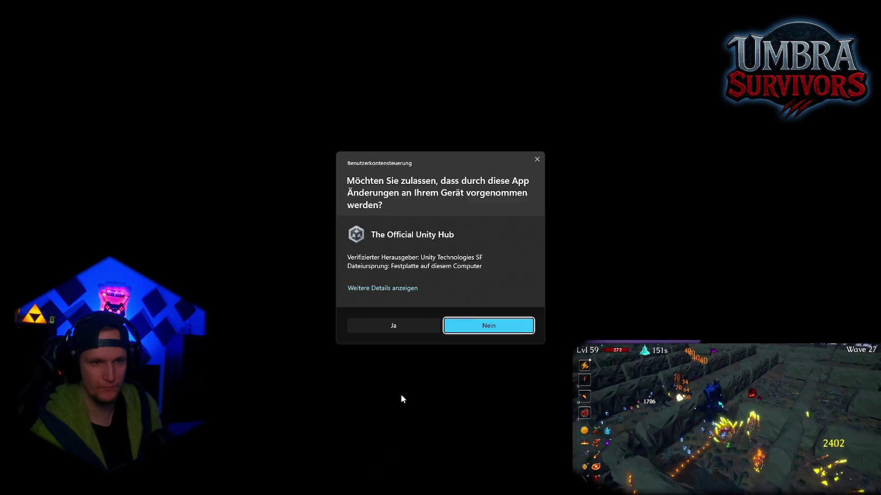
Approve the UAC prompt, retry opening Umbra Survivors, and bring up Task Manager.
click(400, 330)
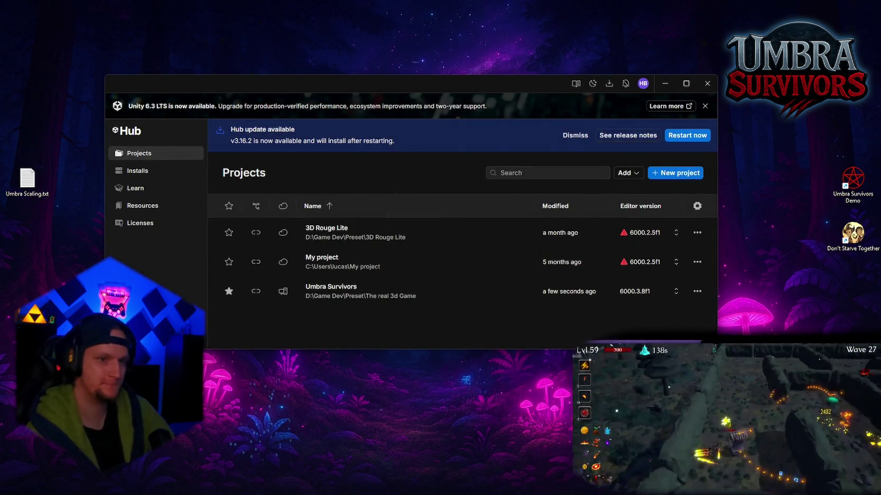
click(326, 297)
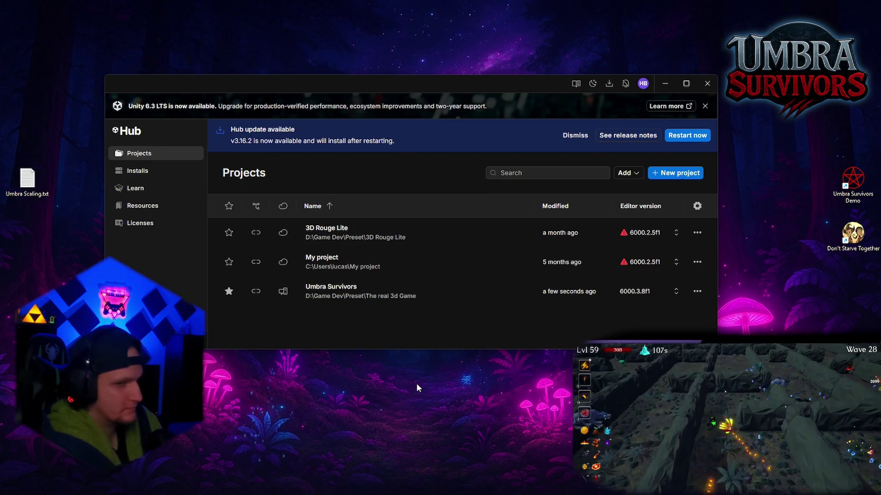
mouse_move(416, 493)
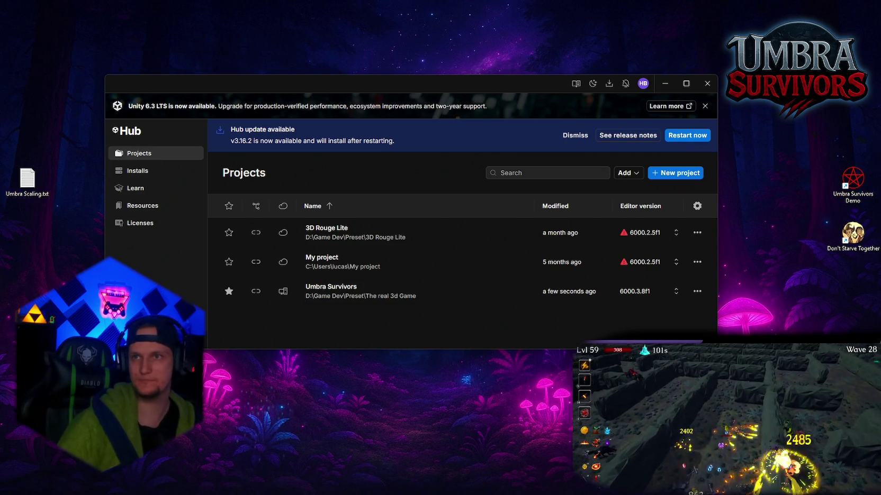
key(ctrl+shift+Escape)
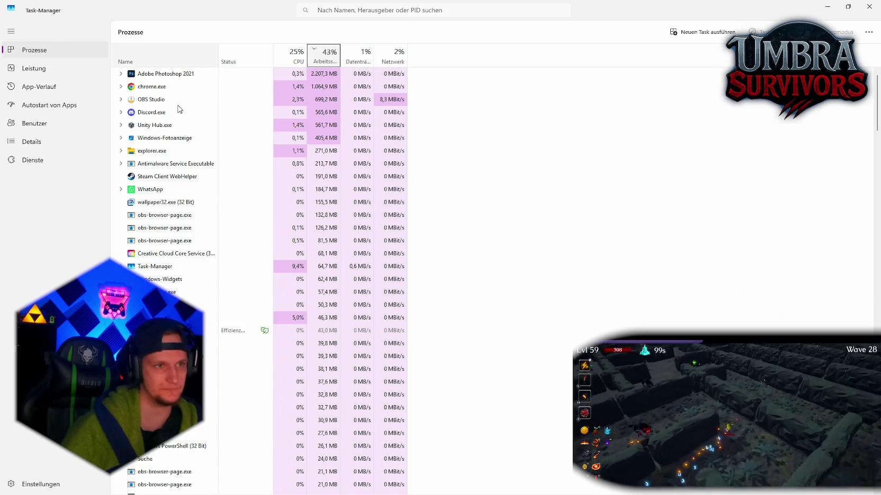
End the Unity Hub process, close Task Manager, and move the stuck loading window lower.
right_click(152, 127)
click(172, 157)
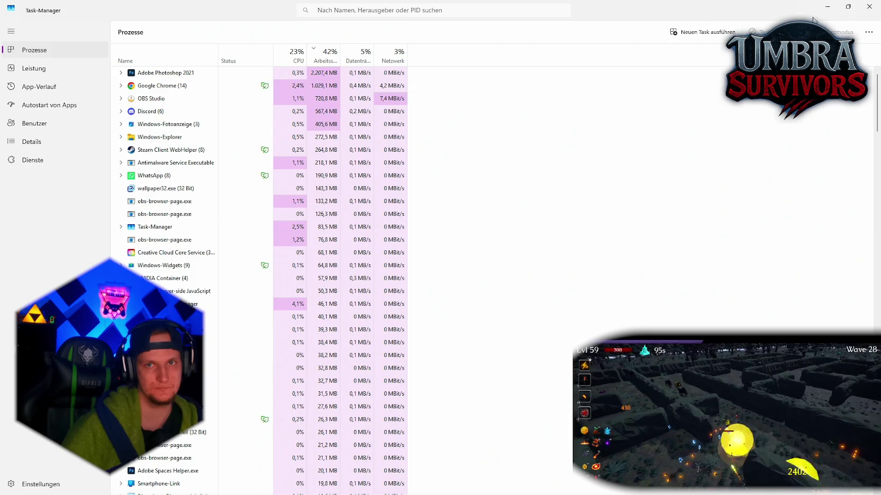
key(alt+F4)
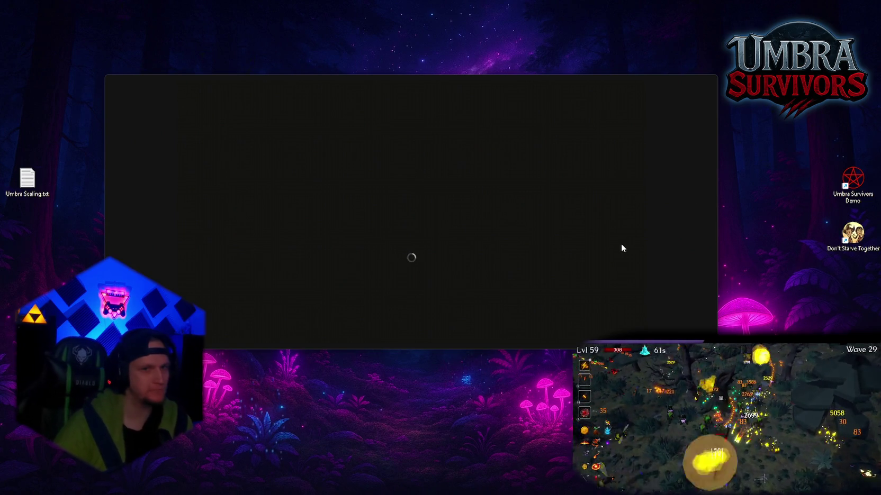
mouse_move(419, 77)
mouse_down()
mouse_move(444, 88)
mouse_move(396, 110)
mouse_up()
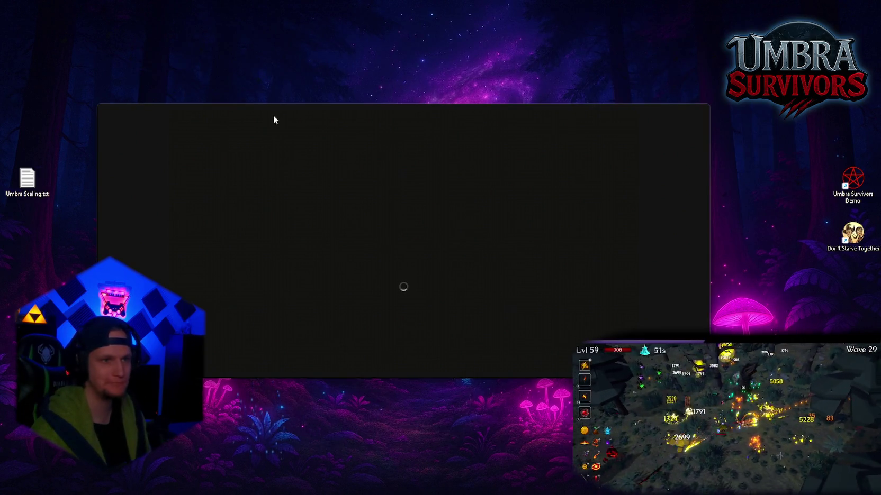
Move the loading window aside and end the Unity Hub process again in Task Manager.
mouse_move(277, 114)
mouse_down()
mouse_move(322, 88)
mouse_move(312, 89)
mouse_up()
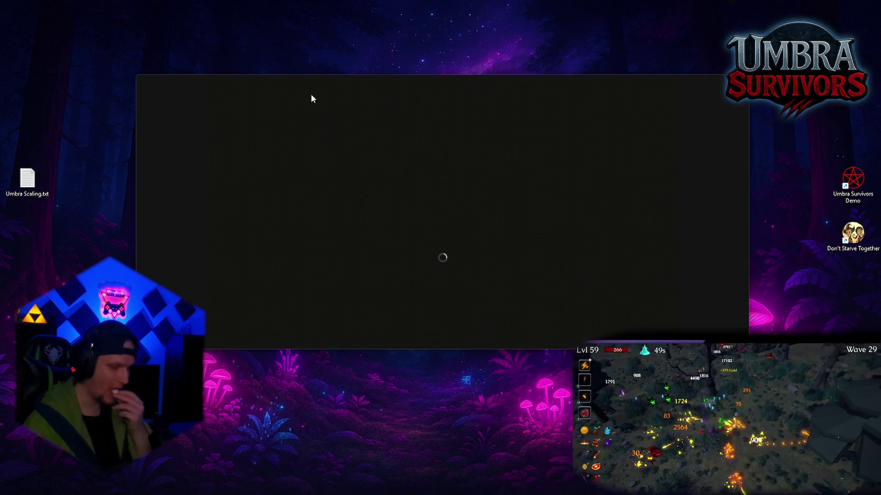
mouse_move(688, 492)
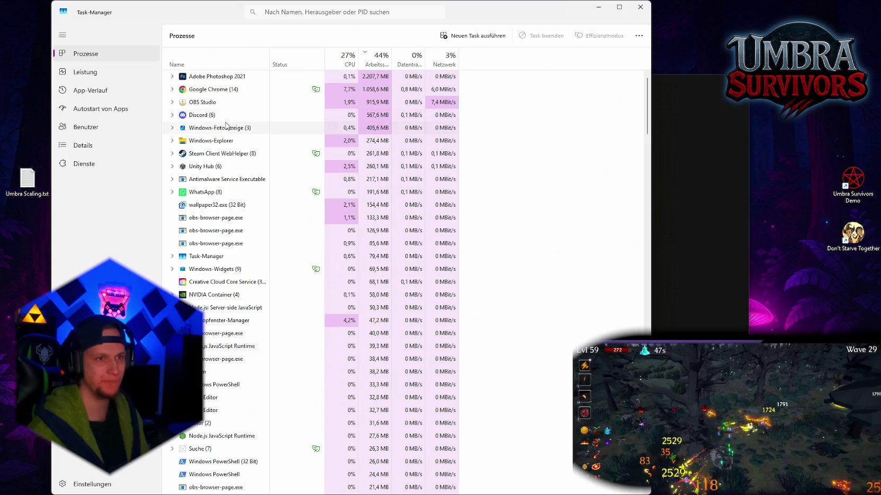
right_click(200, 165)
click(233, 190)
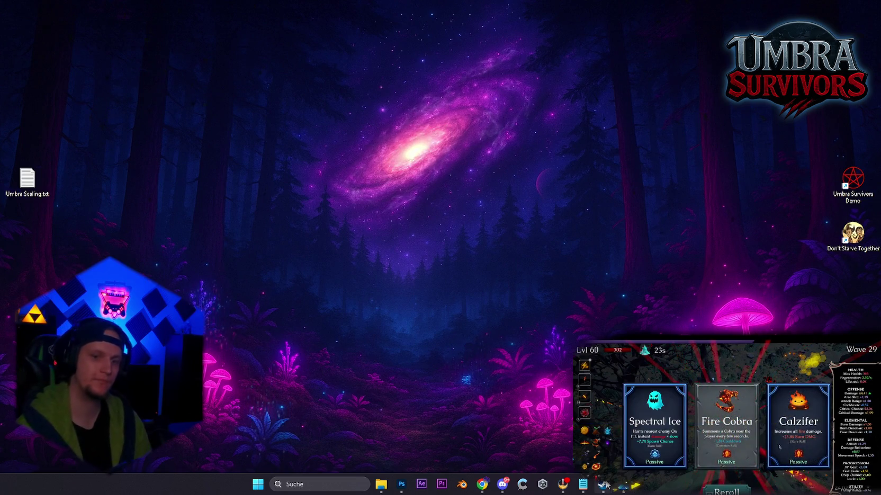
Try relaunching Unity Hub, then restart the computer despite apps blocking it.
mouse_move(550, 486)
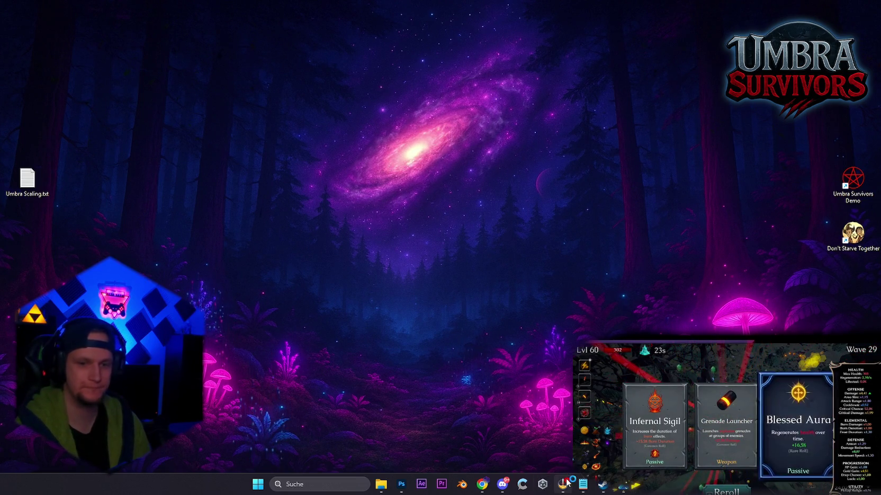
click(542, 485)
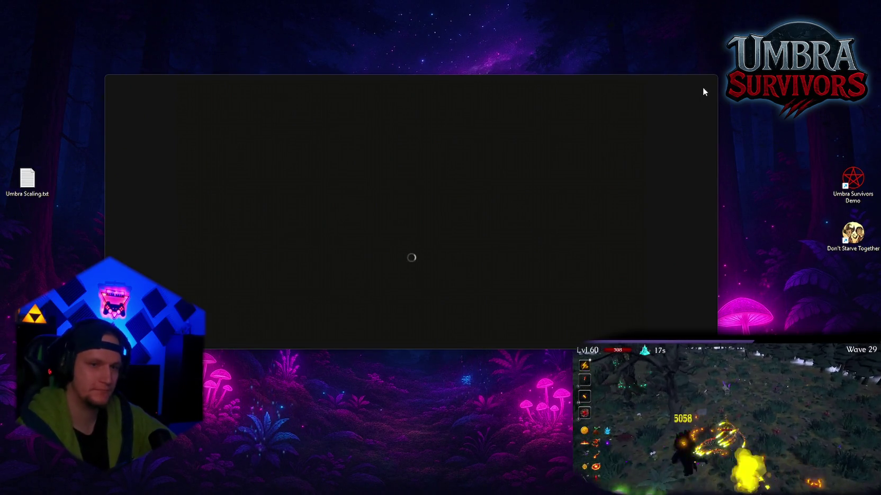
mouse_move(510, 456)
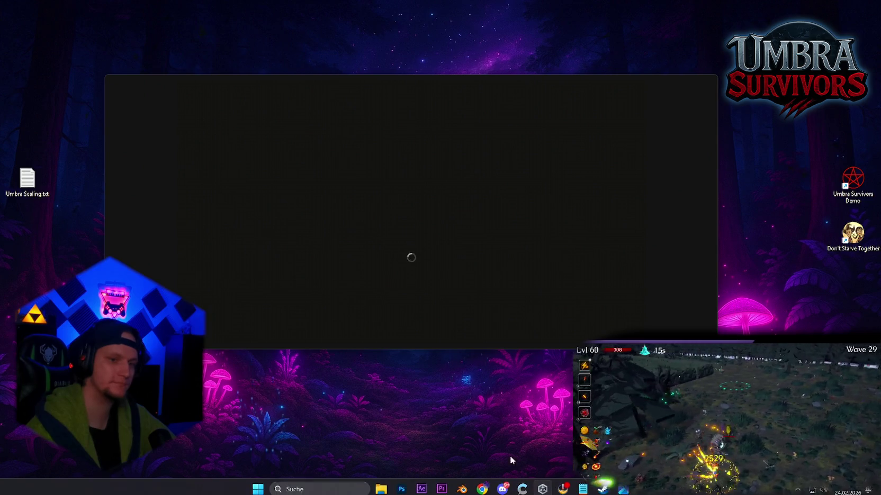
key(super)
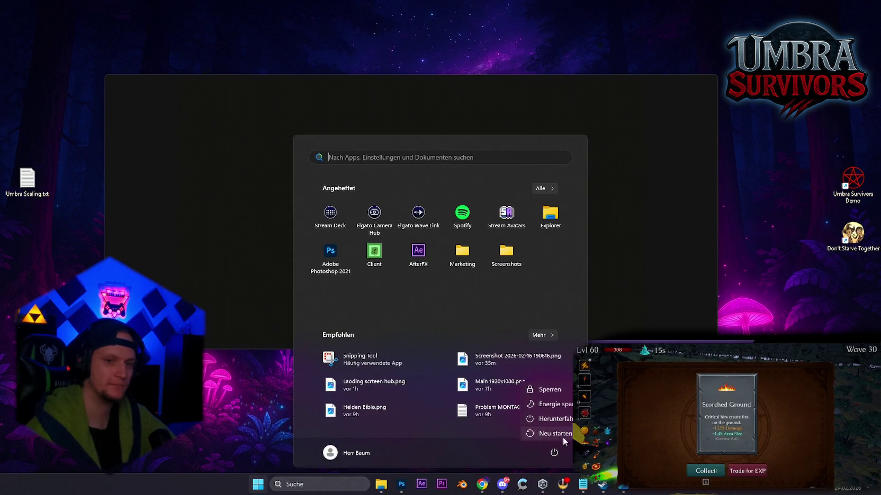
click(561, 435)
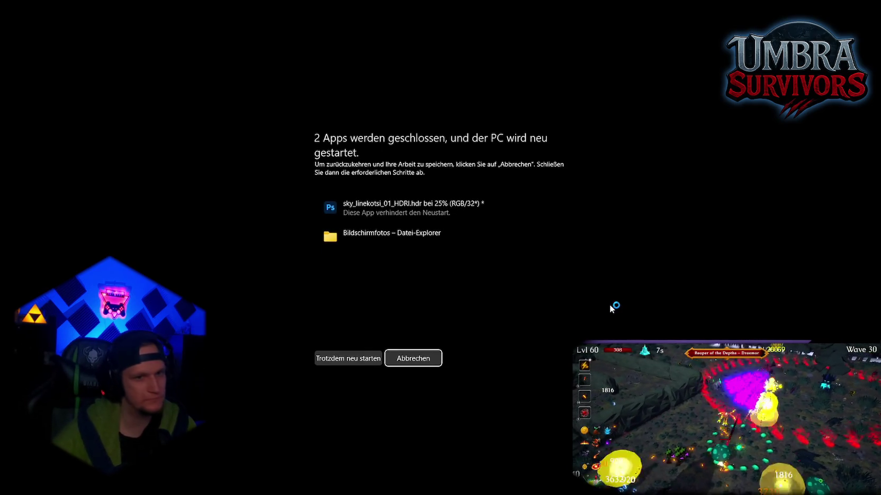
click(370, 359)
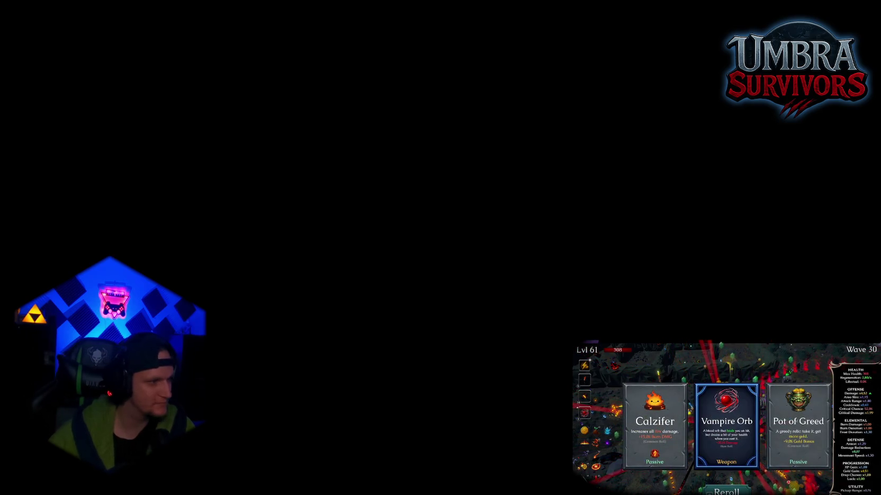
Wake the PC and sign in with the PIN to reach the desktop.
key(e)
key(e)
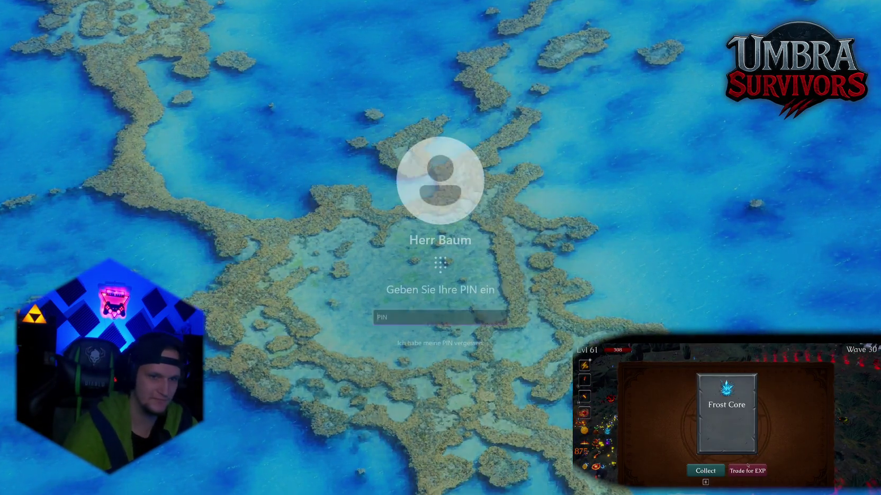
key(e)
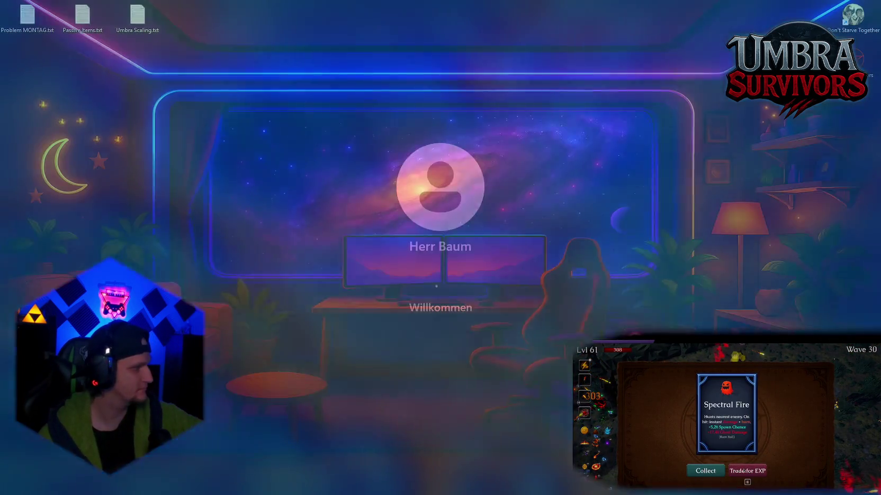
click(744, 471)
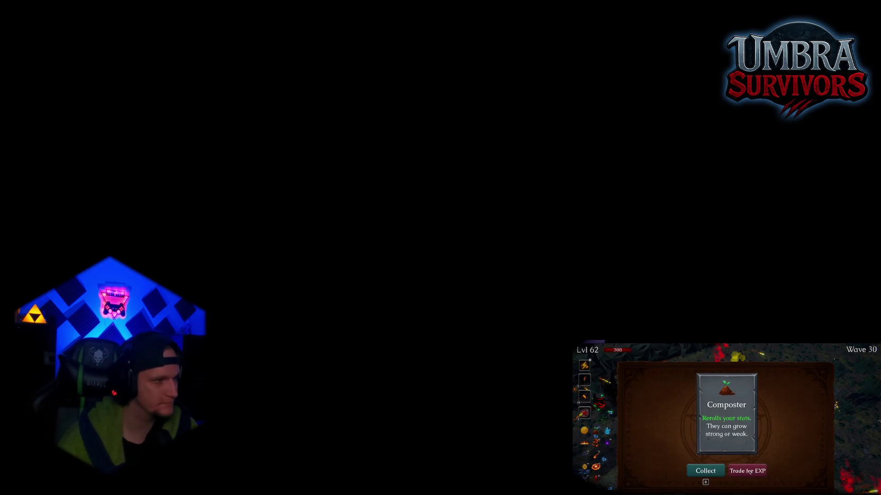
click(748, 471)
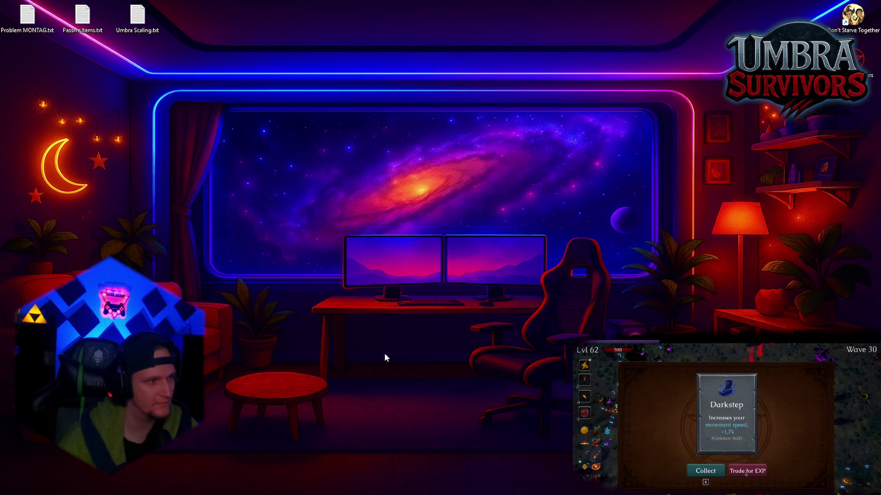
mouse_move(550, 494)
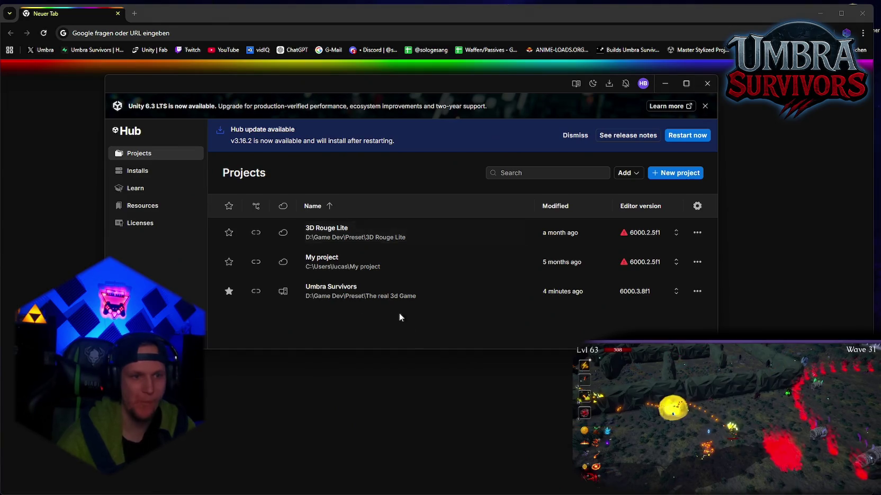
Open the Umbra Survivors project (6000.3.8f1) from Unity Hub's Projects page.
click(344, 295)
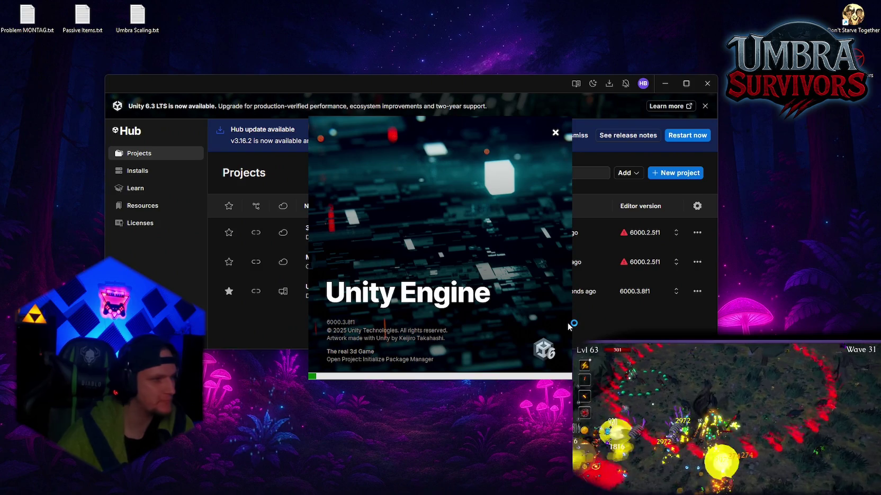
mouse_move(382, 485)
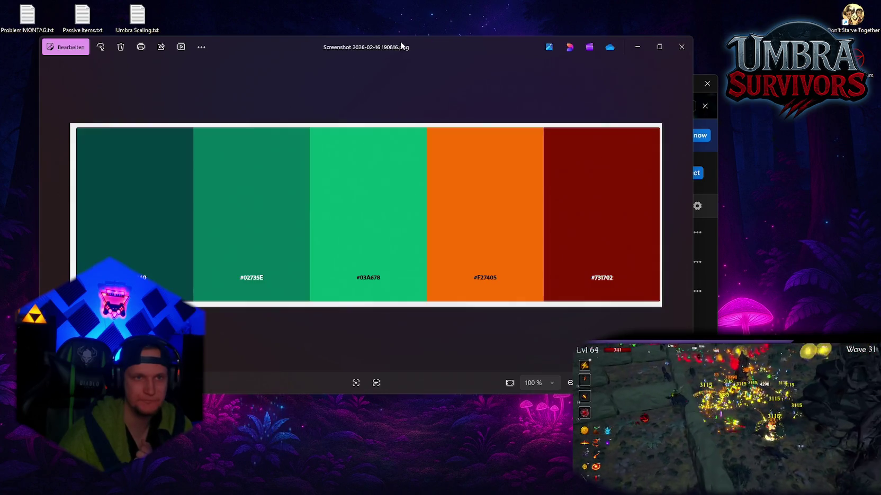
double_click(399, 44)
key(alt+F4)
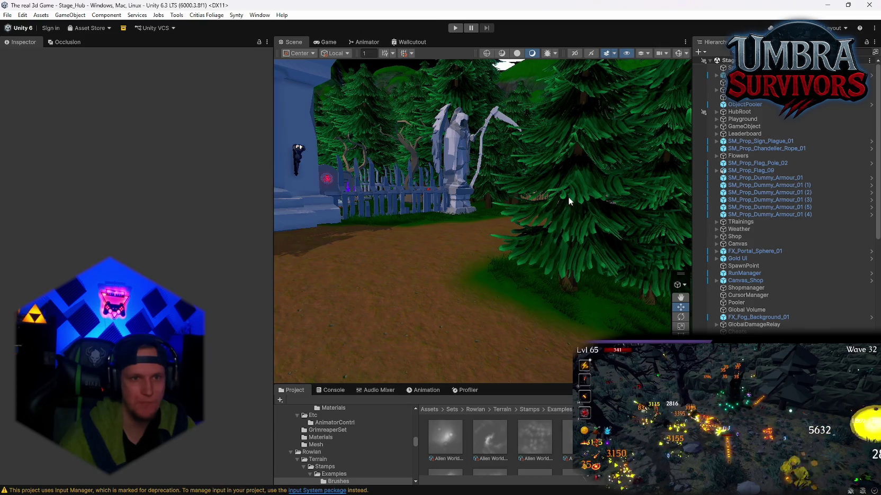
Fly the Stage_Hub scene camera past the weapon shrine path toward the red tree and Start Run portal.
right_click(619, 192)
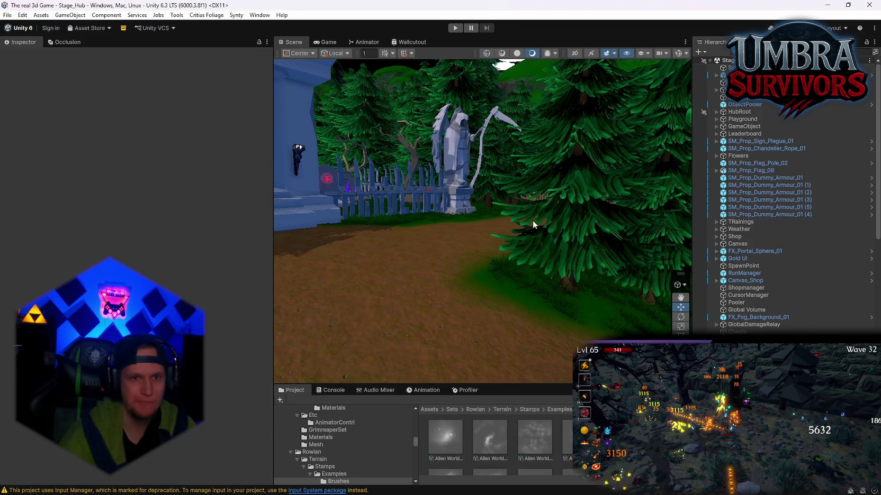
click(469, 242)
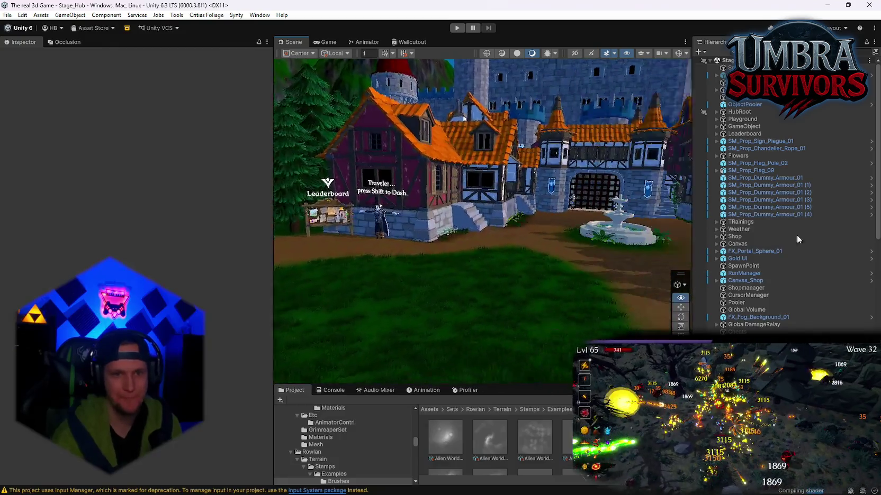
mouse_move(593, 268)
mouse_down()
mouse_move(360, 294)
mouse_move(422, 222)
mouse_move(270, 236)
mouse_move(276, 183)
mouse_move(340, 254)
mouse_move(324, 250)
mouse_move(548, 250)
mouse_move(703, 280)
mouse_move(371, 239)
mouse_move(434, 238)
mouse_move(196, 225)
mouse_move(393, 265)
mouse_move(590, 281)
mouse_move(678, 272)
mouse_move(81, 253)
mouse_move(166, 251)
mouse_move(144, 264)
mouse_move(816, 293)
mouse_move(584, 301)
mouse_move(476, 265)
mouse_move(304, 233)
mouse_move(374, 299)
mouse_move(521, 249)
mouse_up()
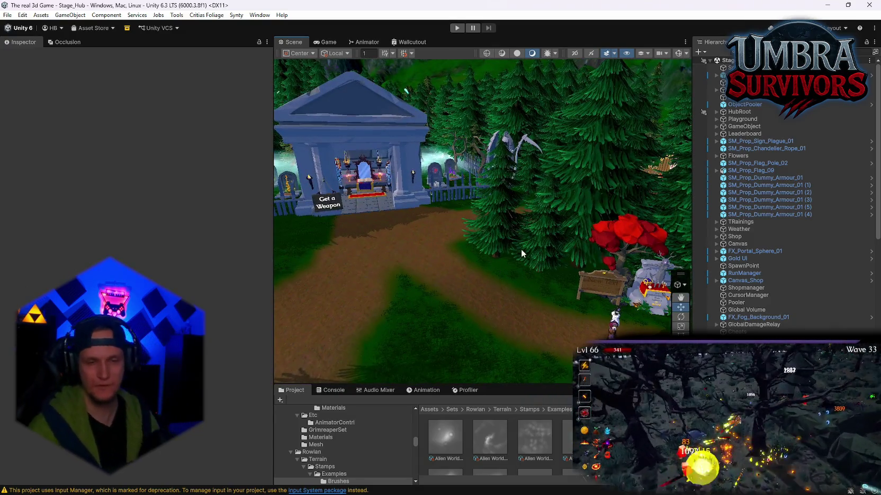
mouse_move(443, 253)
mouse_down()
mouse_move(497, 249)
mouse_move(266, 190)
mouse_move(215, 139)
mouse_move(97, 147)
mouse_move(132, 222)
mouse_move(478, 263)
mouse_move(385, 232)
mouse_move(501, 210)
mouse_move(699, 226)
mouse_move(740, 139)
mouse_move(175, 233)
mouse_move(42, 138)
mouse_move(108, 224)
mouse_move(404, 95)
mouse_move(155, 123)
mouse_move(360, 191)
mouse_up()
scroll(767, 317, down, 10)
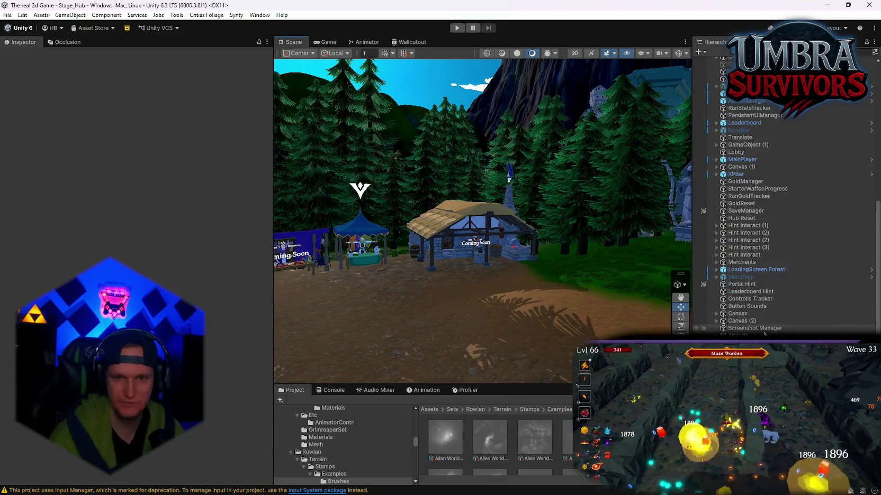
scroll(763, 334, up, 10)
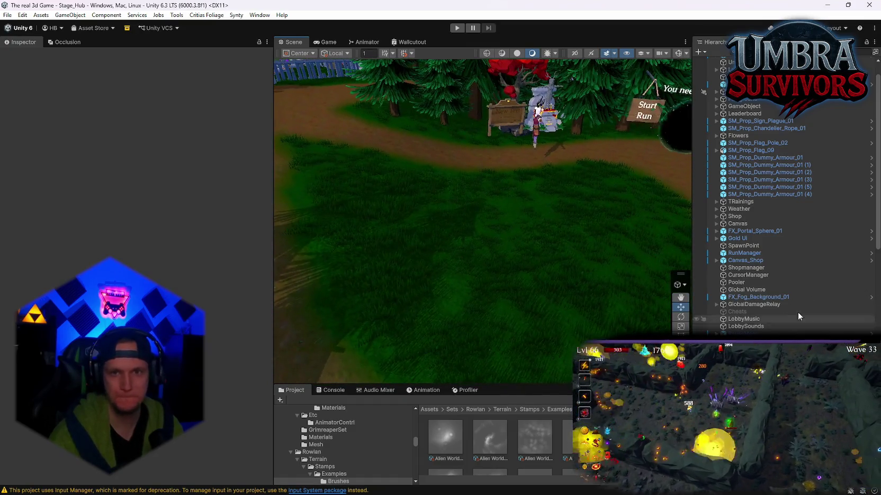
Expand Weather and drag it, with Sun, Moon, Stars and Wind Zone, under the Stage root's top.
scroll(794, 302, down, 15)
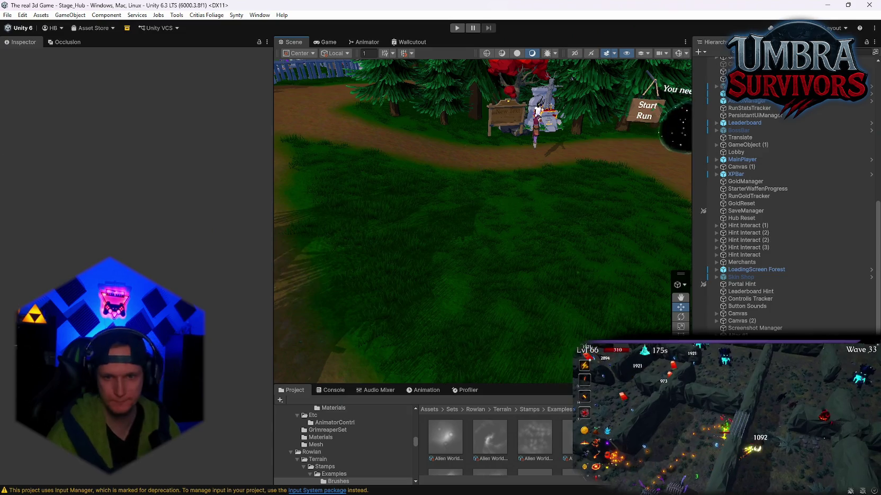
scroll(760, 324, up, 6)
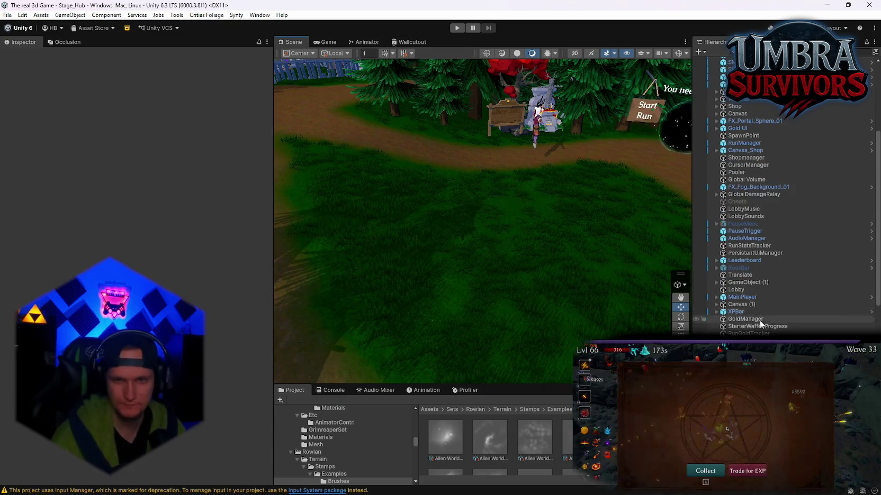
scroll(761, 324, up, 6)
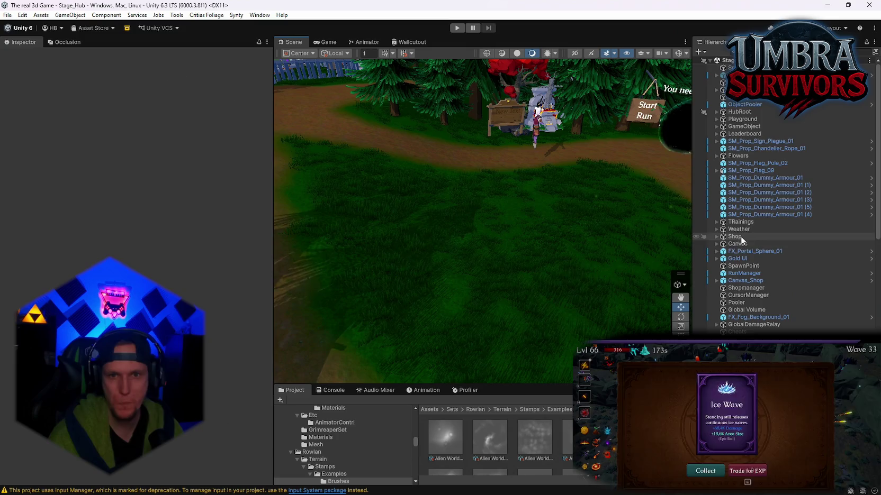
click(739, 231)
key(Right)
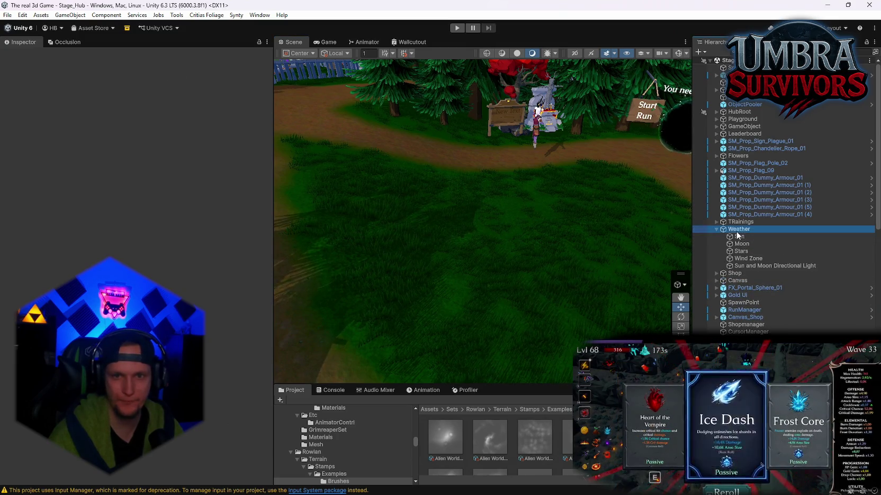
drag(738, 229, 739, 64)
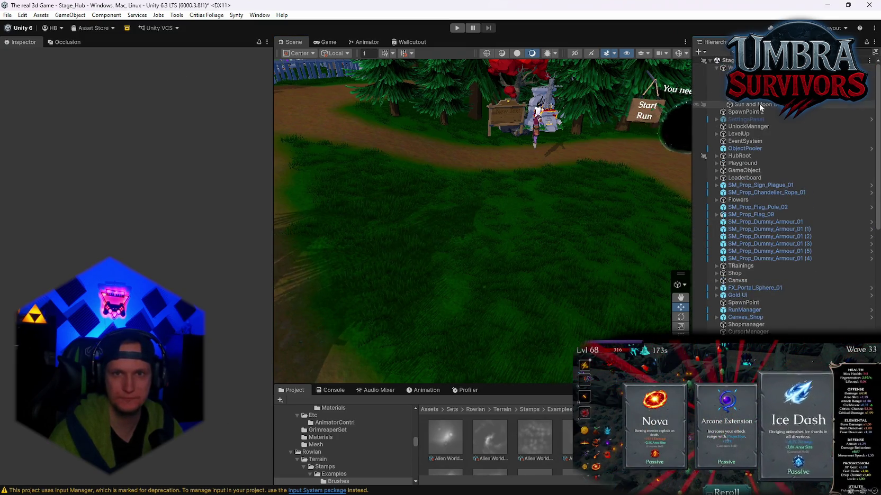
scroll(177, 266, down, 10)
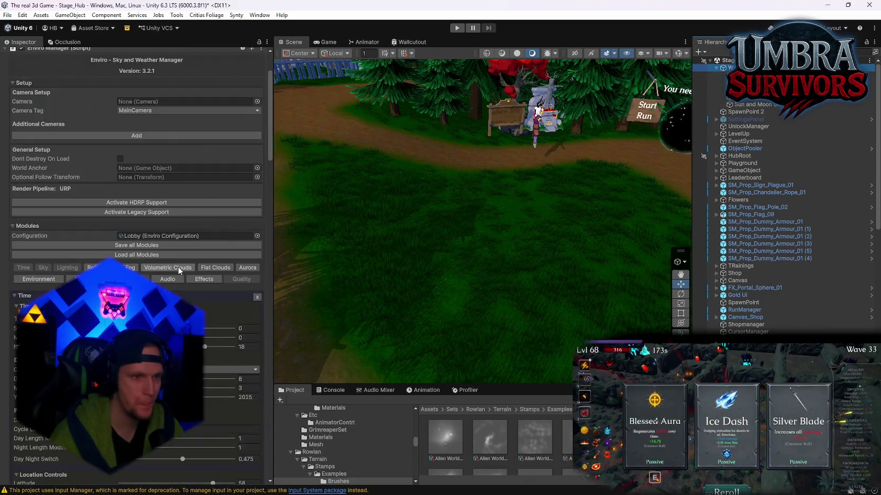
Scroll to the Enviro sky settings and check the Sky Mode options, keeping Normal.
scroll(182, 268, down, 5)
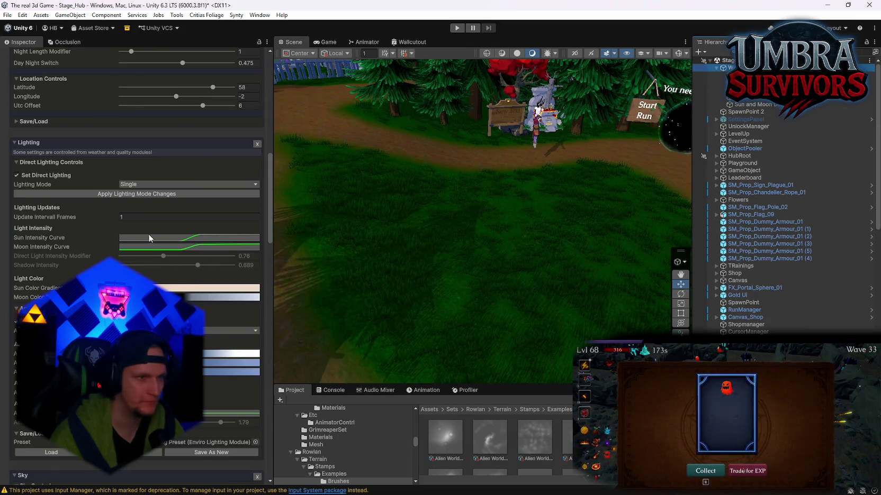
scroll(149, 261, down, 3)
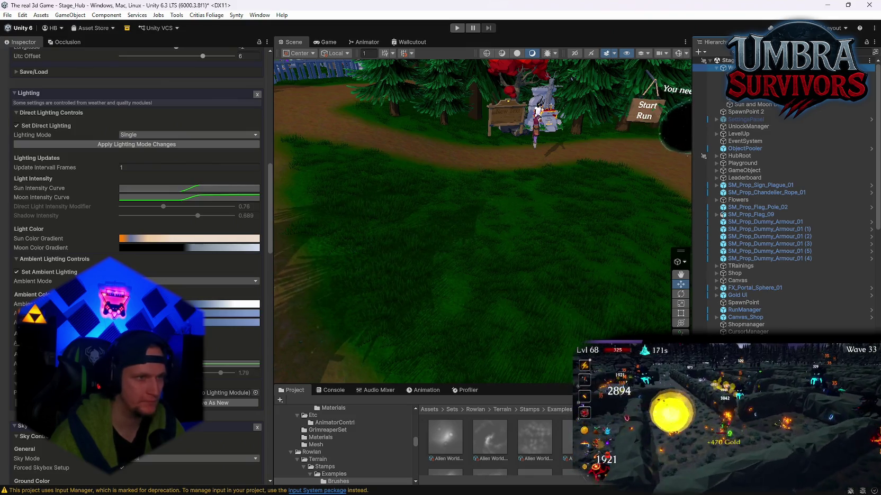
scroll(150, 261, down, 10)
scroll(150, 261, down, 4)
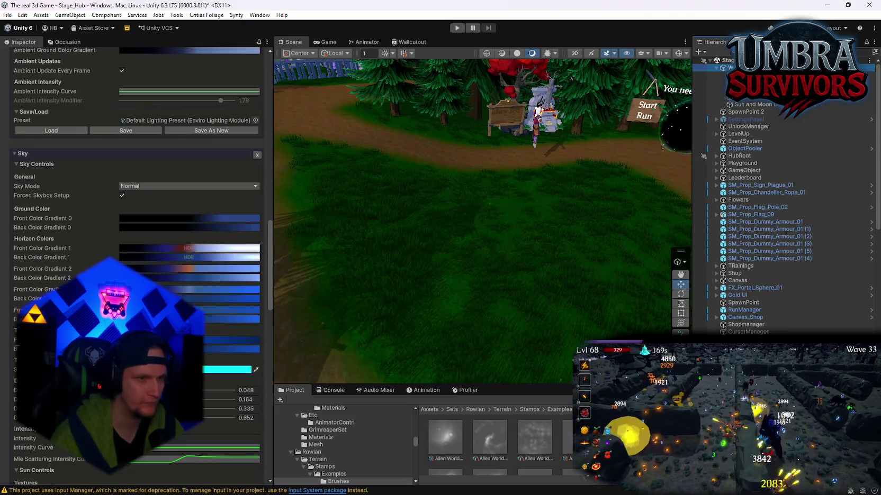
click(143, 186)
click(115, 182)
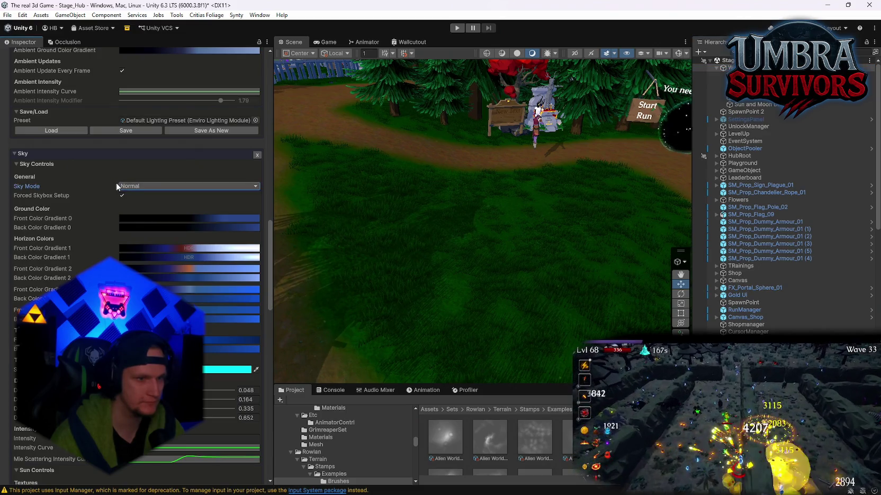
Locate the Sun Tex asset in the Sky and Weather Textures folder and enlarge the Project panel.
scroll(86, 258, down, 6)
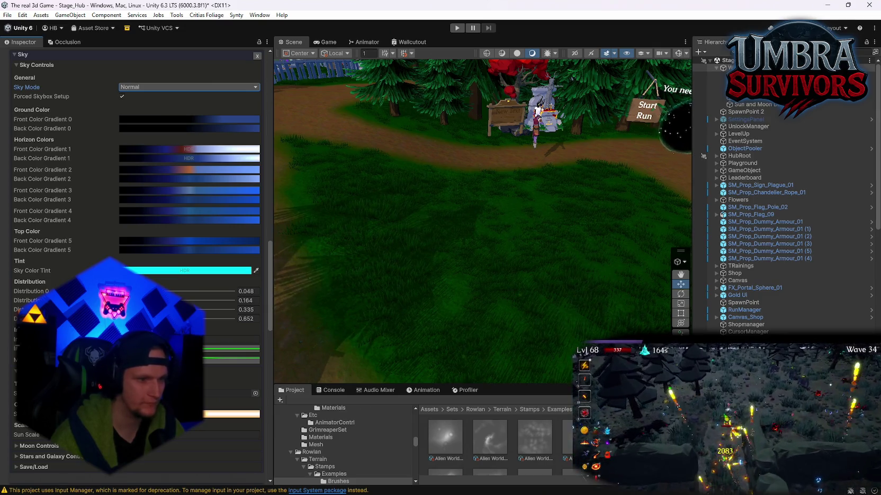
scroll(18, 458, down, 7)
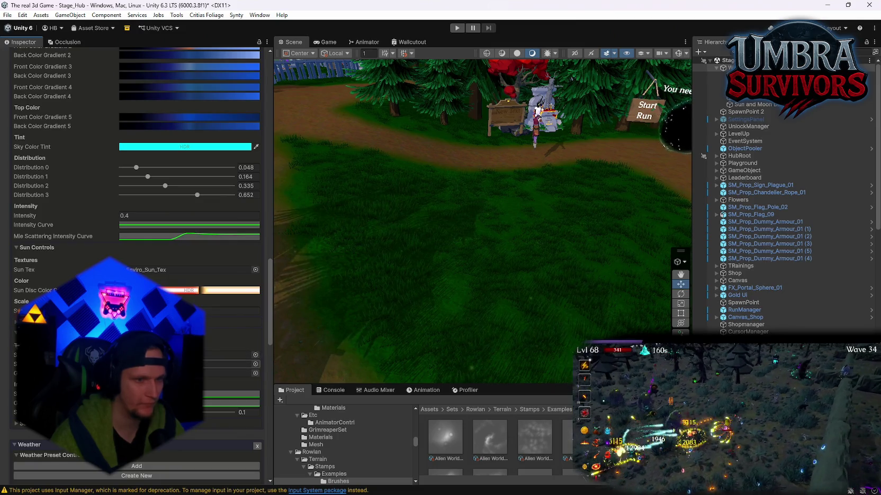
click(130, 270)
mouse_move(528, 386)
mouse_down()
mouse_move(527, 293)
mouse_move(524, 330)
mouse_up()
scroll(554, 398, down, 3)
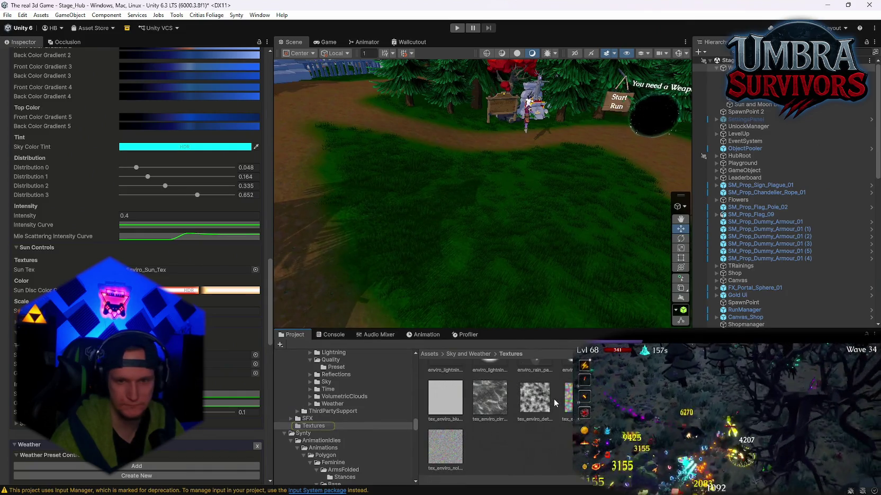
Reveal the current sun texture asset in its Project folder again.
scroll(553, 398, up, 3)
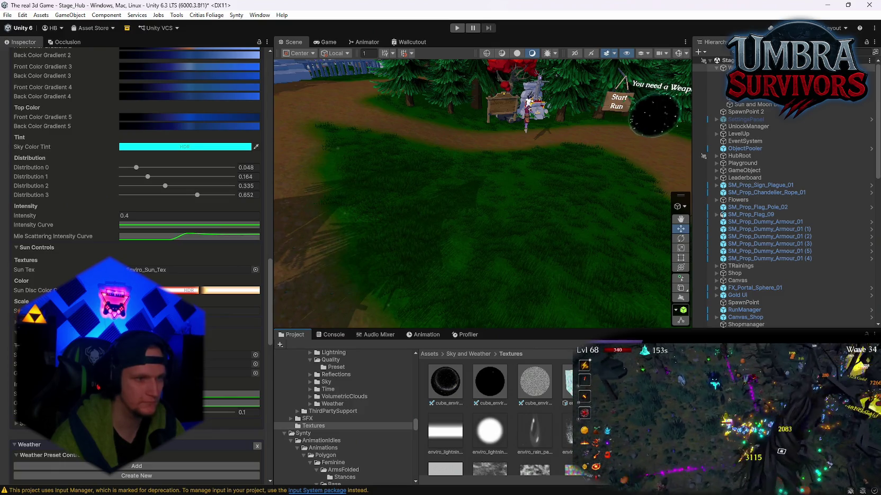
click(228, 270)
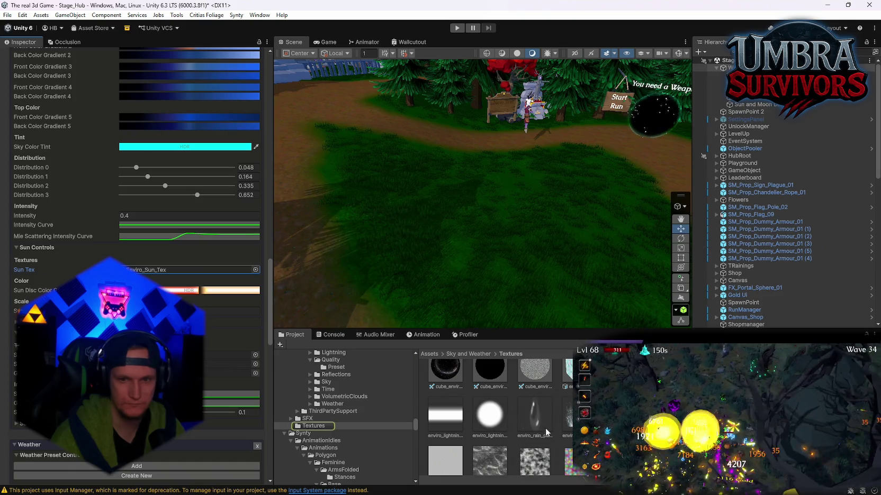
scroll(498, 418, up, 1)
scroll(497, 418, down, 2)
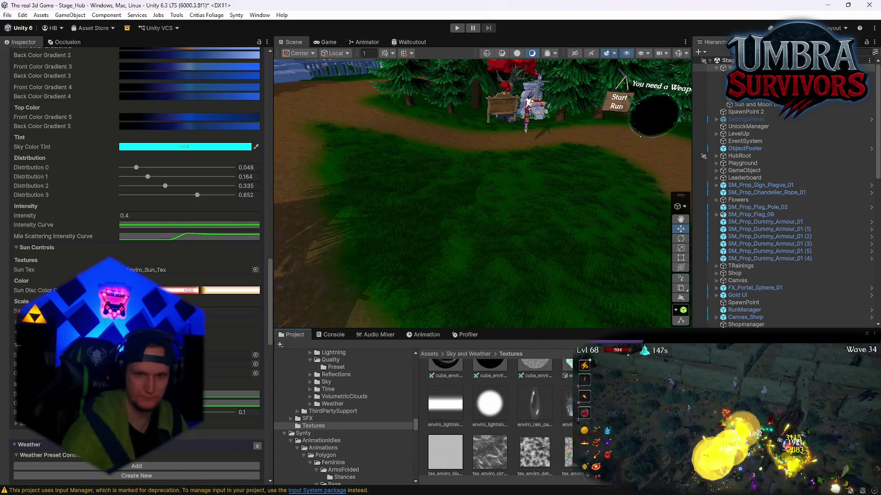
Search the Project for 'sun' textures and try SunShines as the sun texture.
text(sun)
scroll(498, 418, down, 8)
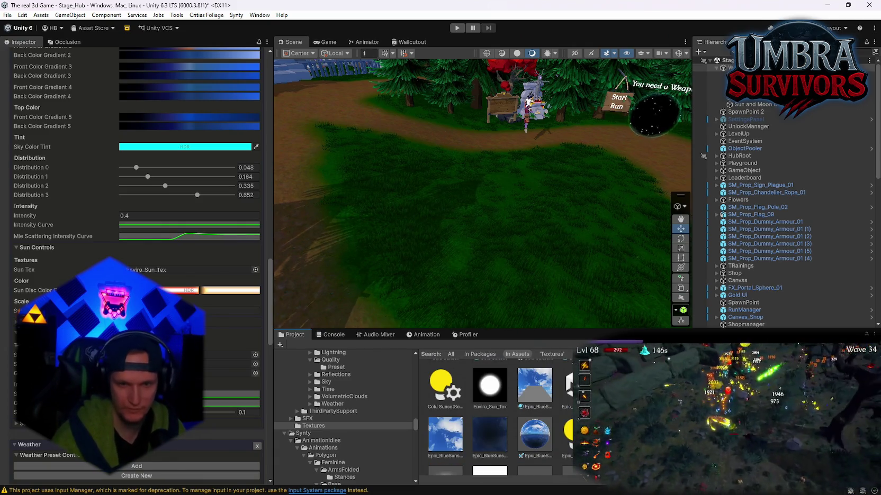
scroll(498, 418, down, 3)
scroll(498, 418, down, 6)
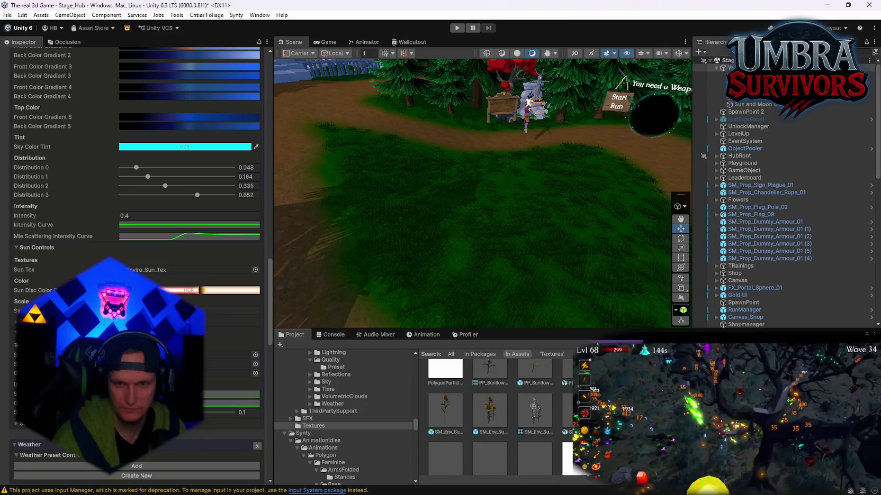
scroll(497, 418, up, 5)
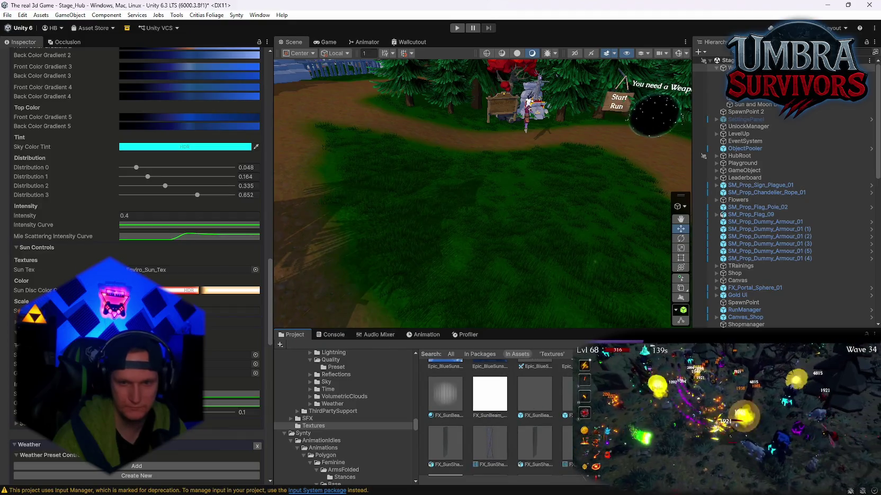
scroll(498, 418, up, 5)
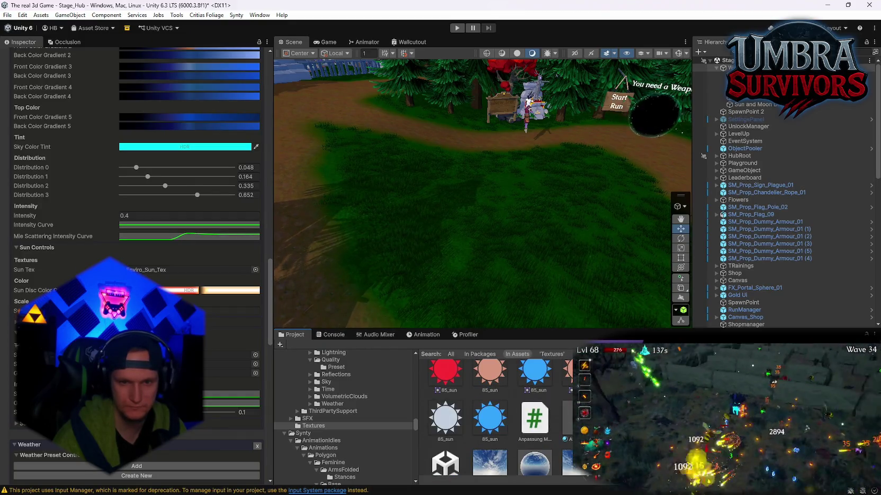
scroll(498, 418, down, 3)
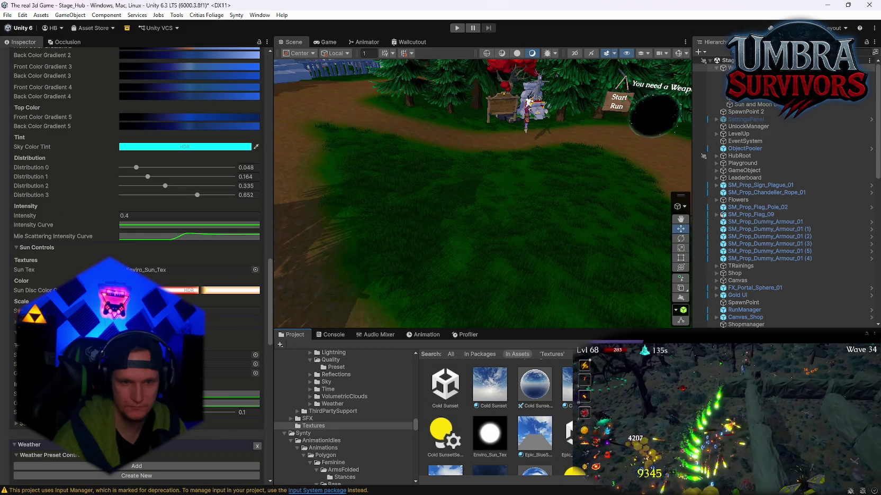
scroll(497, 419, down, 10)
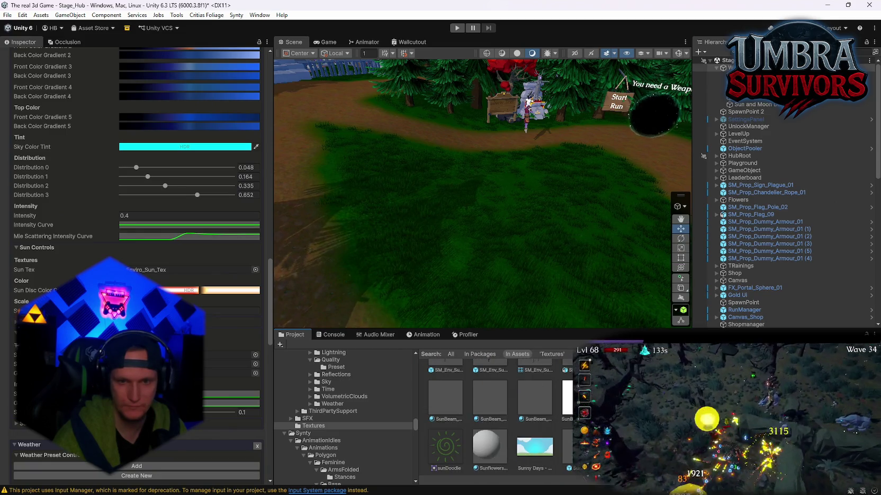
drag(179, 296, 157, 271)
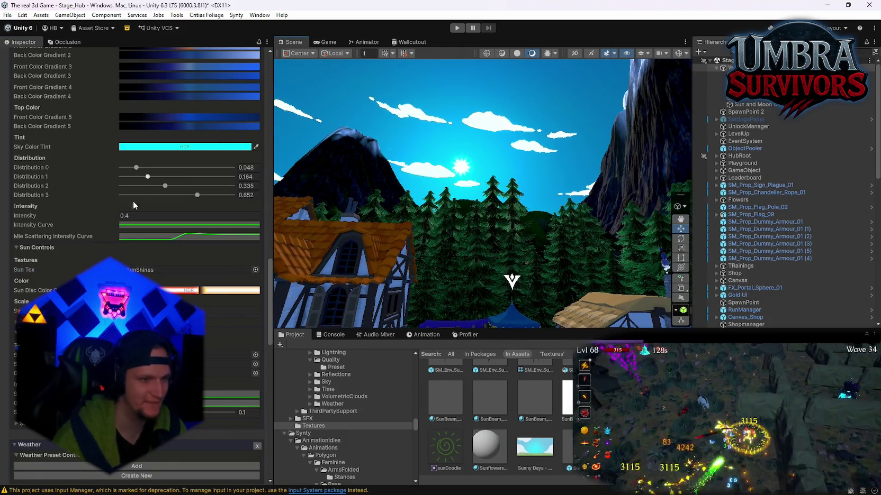
Undo the SunShines swap and enlarge the sun to a Sun Scale of 17.62.
key(ctrl+z)
drag(392, 245, 377, 233)
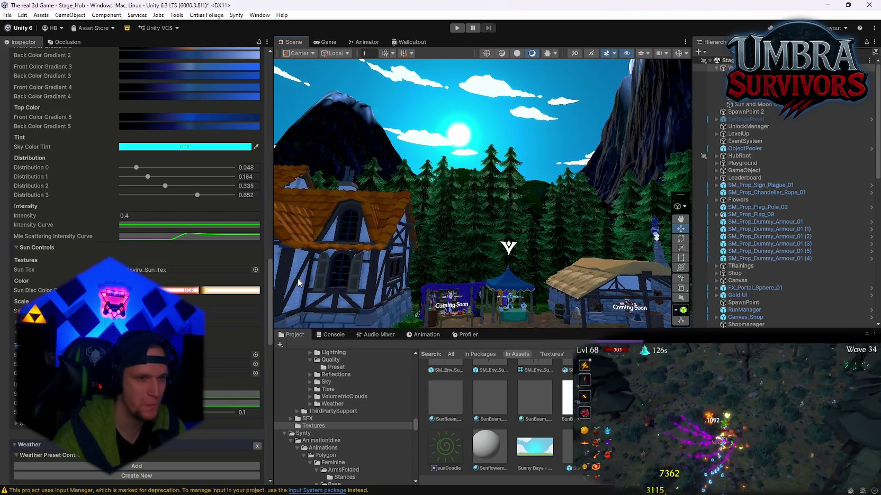
mouse_move(18, 311)
mouse_down()
mouse_move(320, 309)
mouse_move(188, 317)
mouse_up()
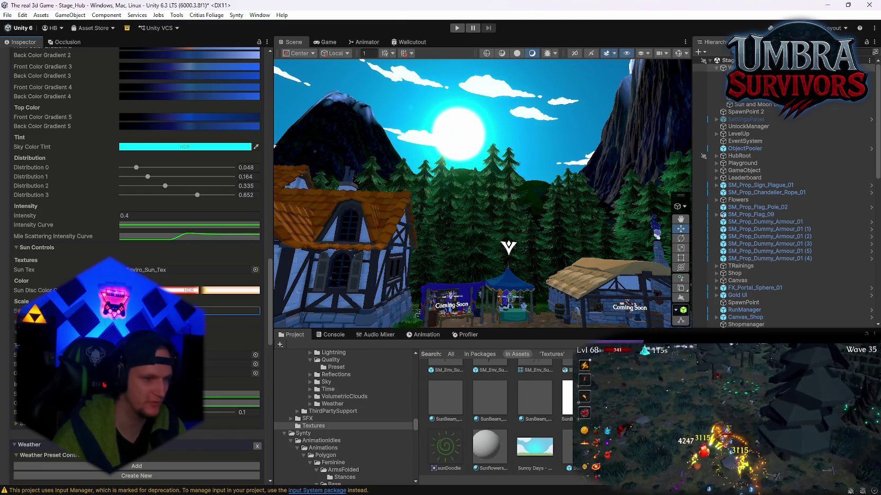
Bring up the Sun Disc Color gradient for editing.
scroll(137, 264, down, 2)
scroll(136, 264, down, 2)
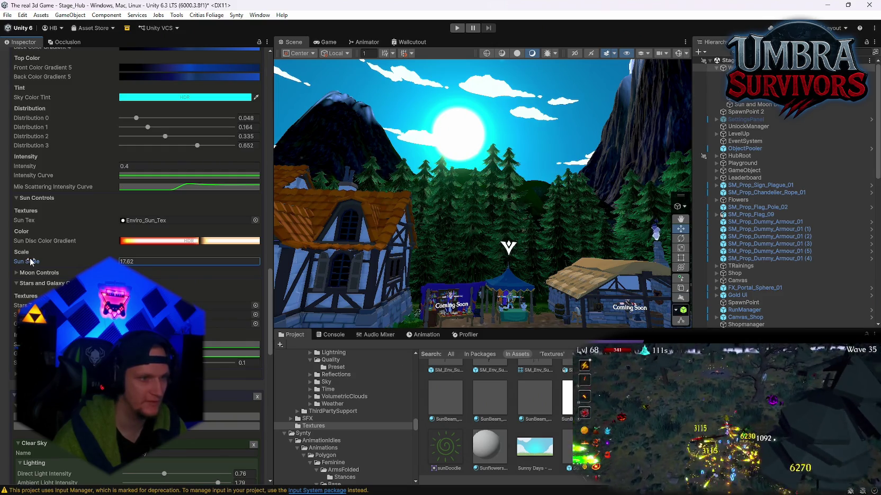
scroll(16, 275, up, 4)
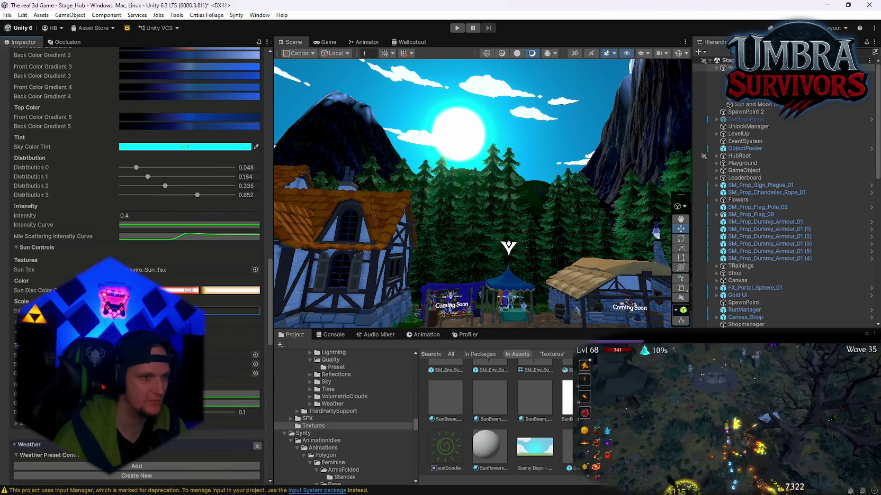
click(168, 291)
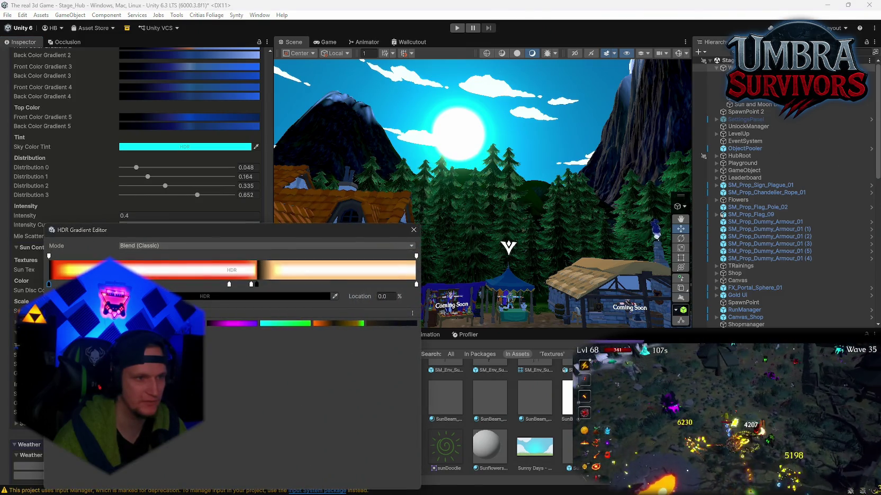
Shift the sun disc gradient's dark band keys, trying and discarding the cyan-to-green preset.
mouse_move(50, 286)
mouse_down()
mouse_move(331, 286)
mouse_move(142, 285)
mouse_up()
mouse_move(258, 286)
mouse_down()
mouse_move(299, 287)
mouse_move(281, 287)
mouse_up()
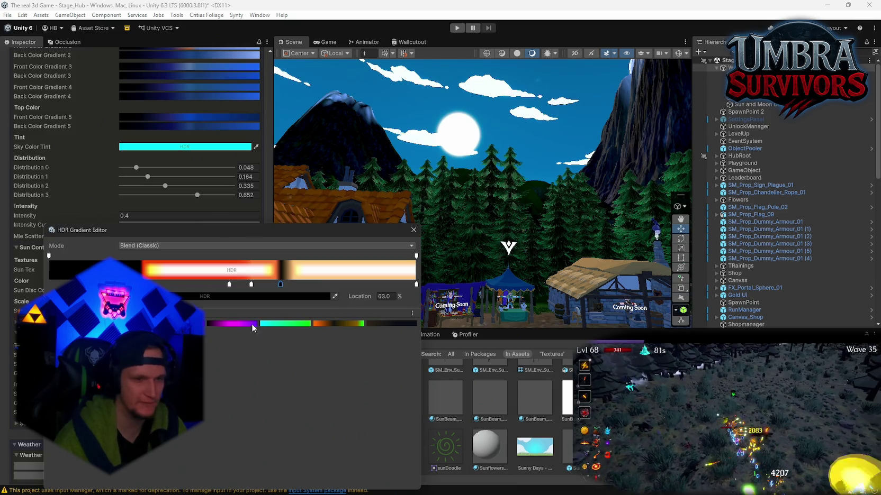
click(281, 325)
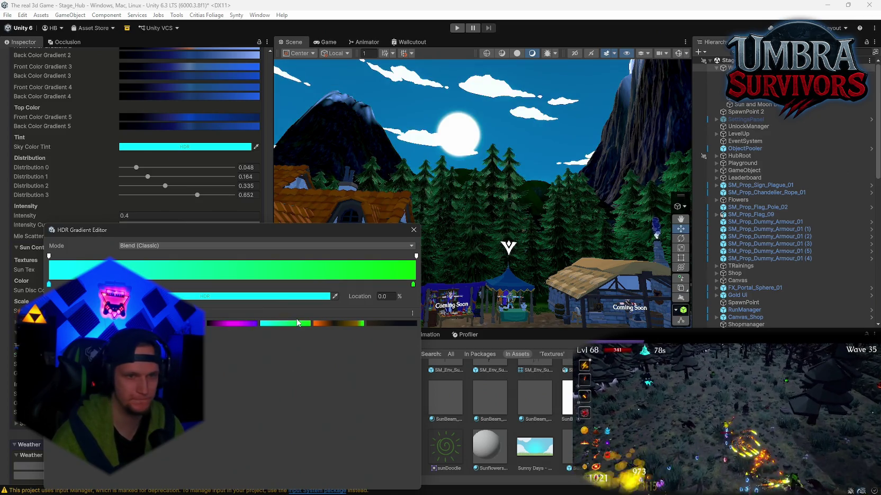
click(414, 230)
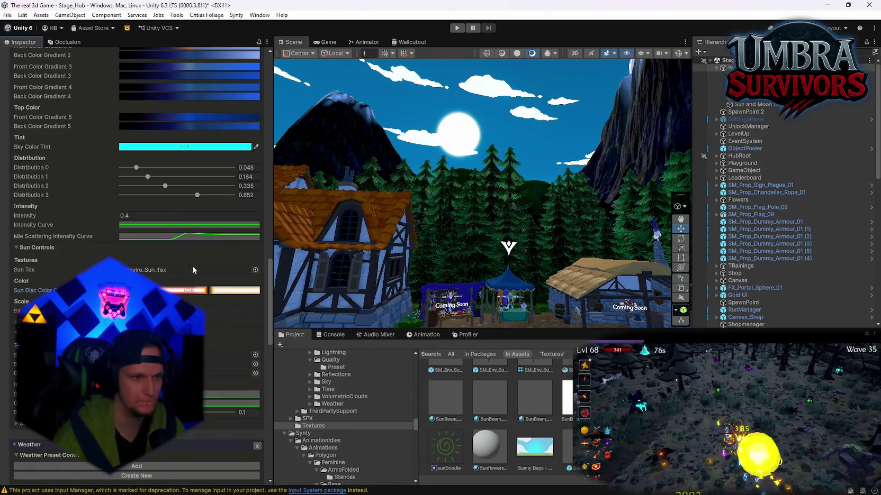
click(170, 292)
mouse_move(277, 286)
mouse_down()
mouse_move(252, 287)
mouse_move(276, 290)
mouse_up()
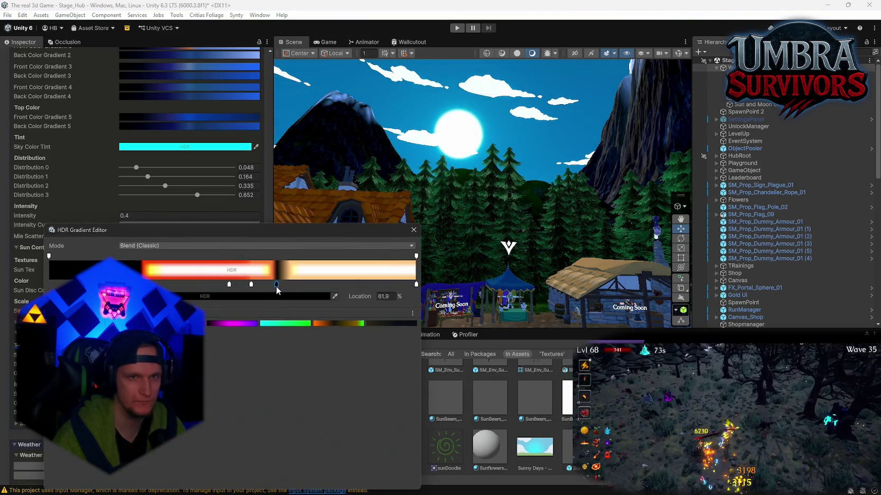
click(414, 230)
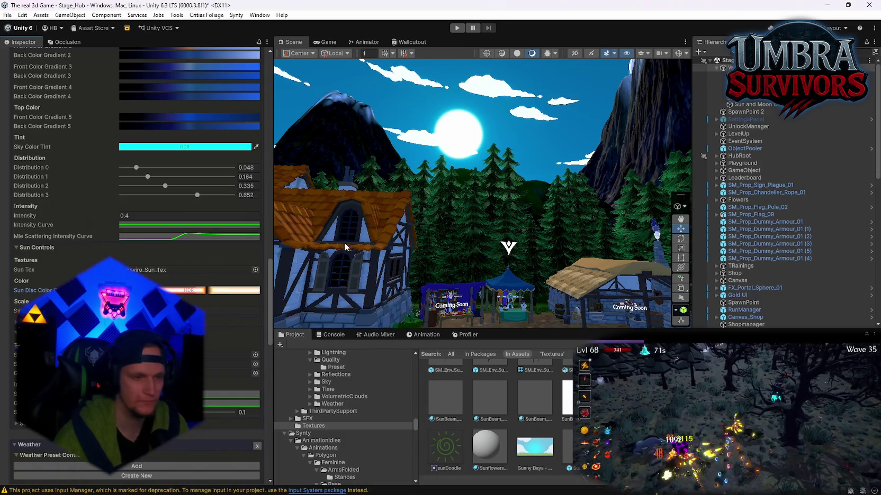
Shrink the sun to a Sun Scale of 16.3 and collapse the Sky Controls group.
click(227, 310)
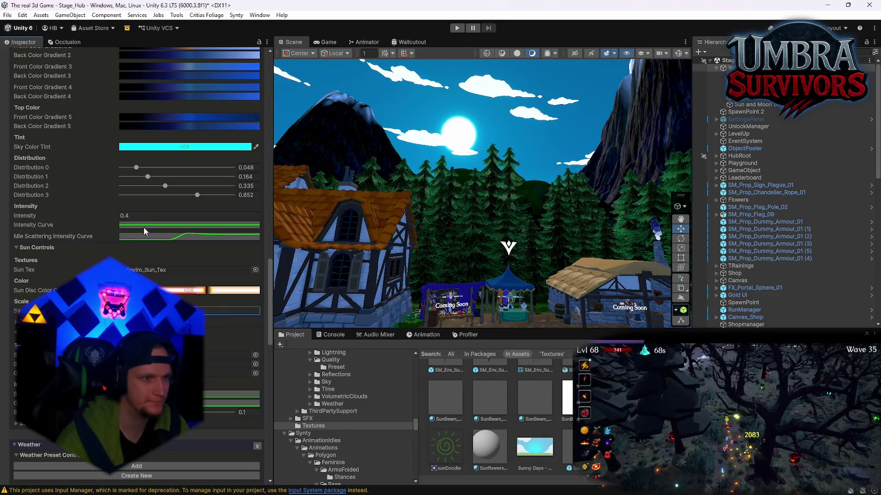
scroll(180, 279, up, 2)
scroll(180, 279, up, 5)
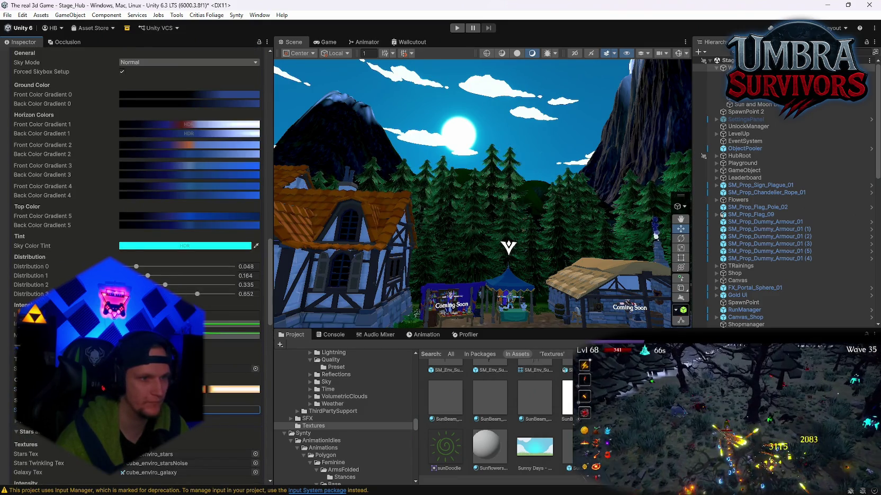
scroll(136, 265, up, 2)
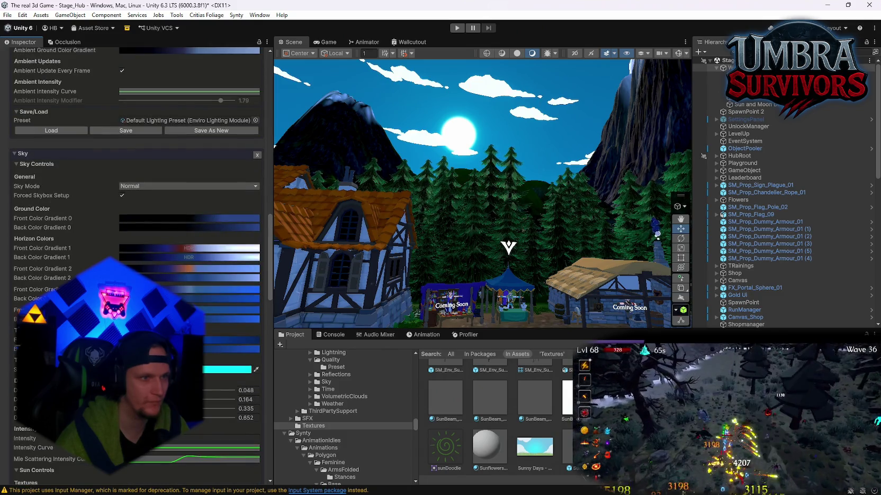
click(17, 164)
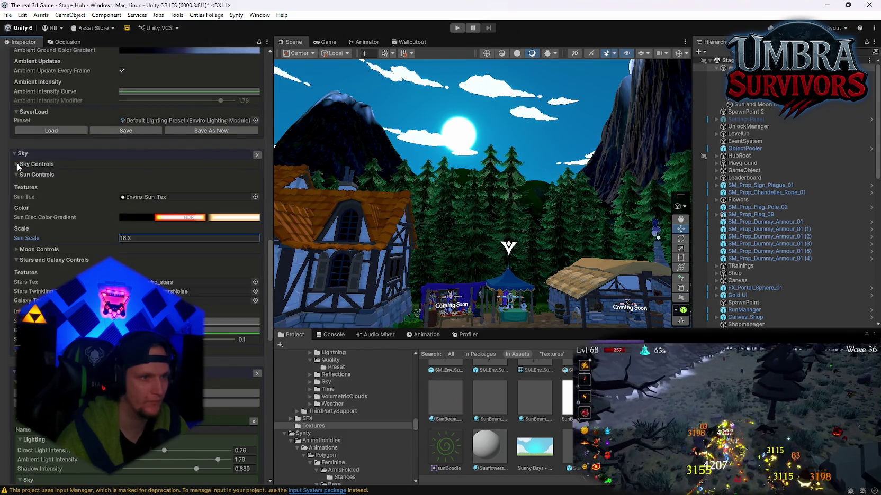
Collapse the Sky section, delete the Sky module, and orbit to view the darkened houses.
click(17, 157)
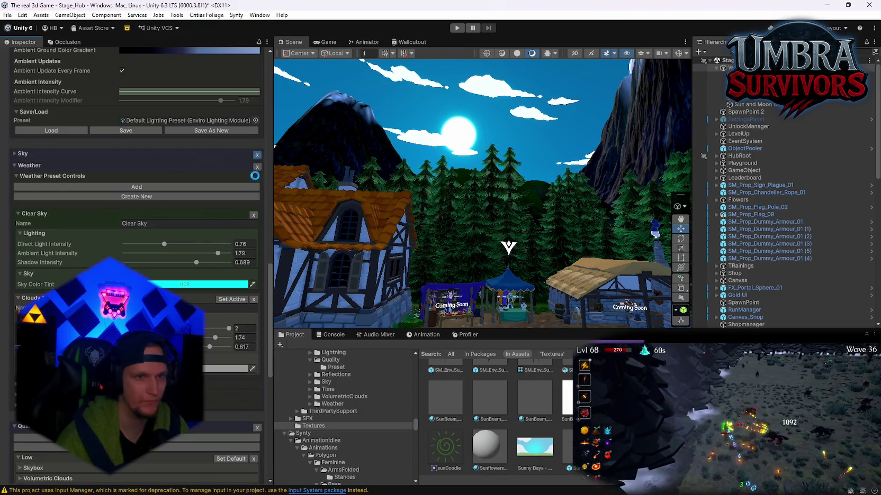
click(256, 155)
mouse_move(518, 215)
mouse_down()
mouse_move(354, 154)
mouse_move(487, 227)
mouse_up()
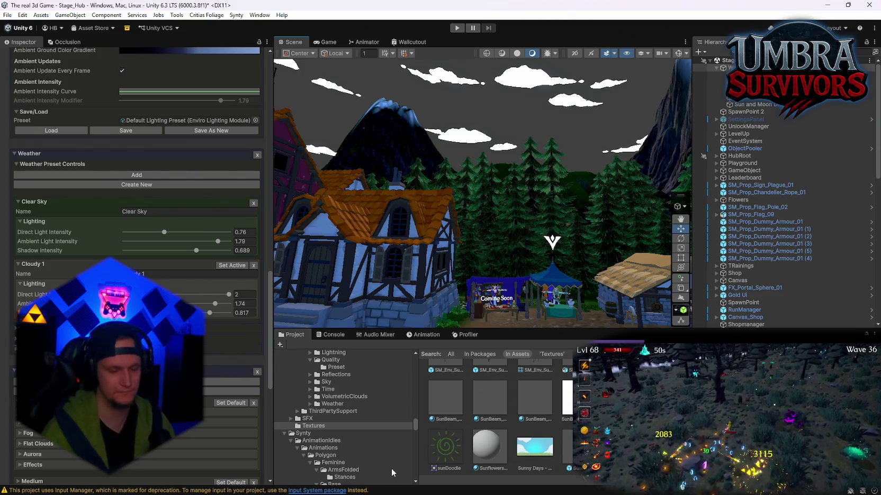
key(alt+Tab)
key(super)
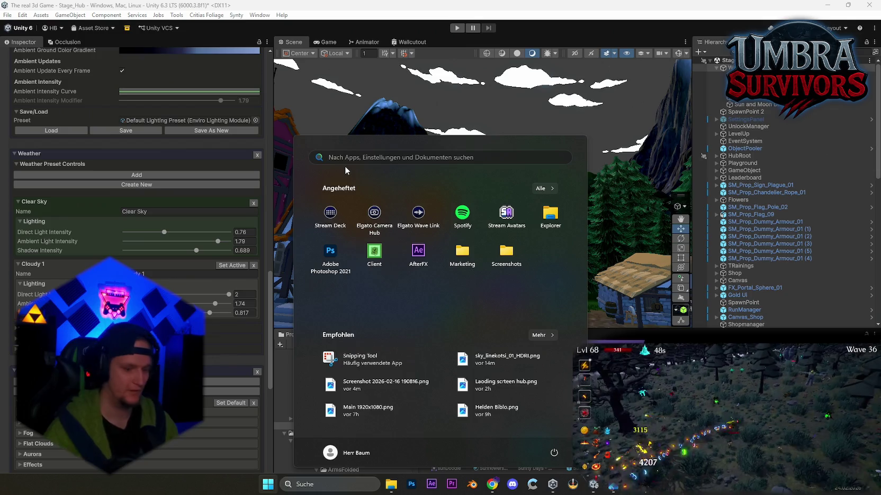
text(problem)
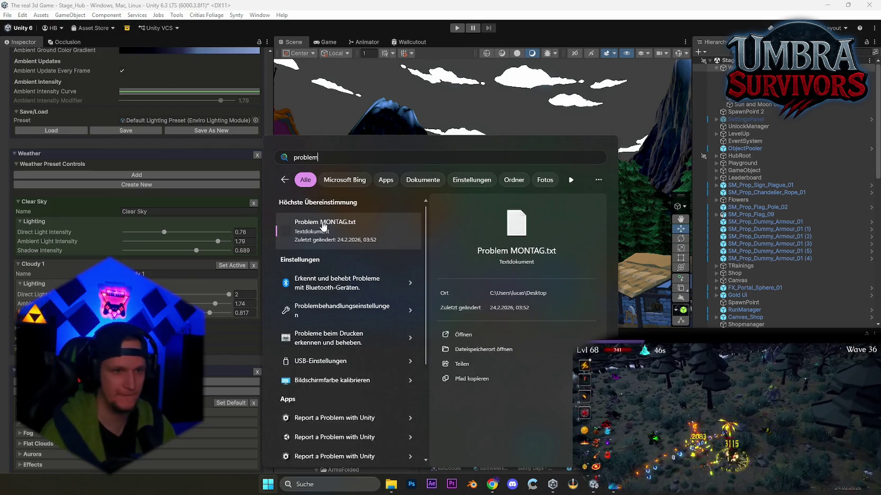
click(324, 227)
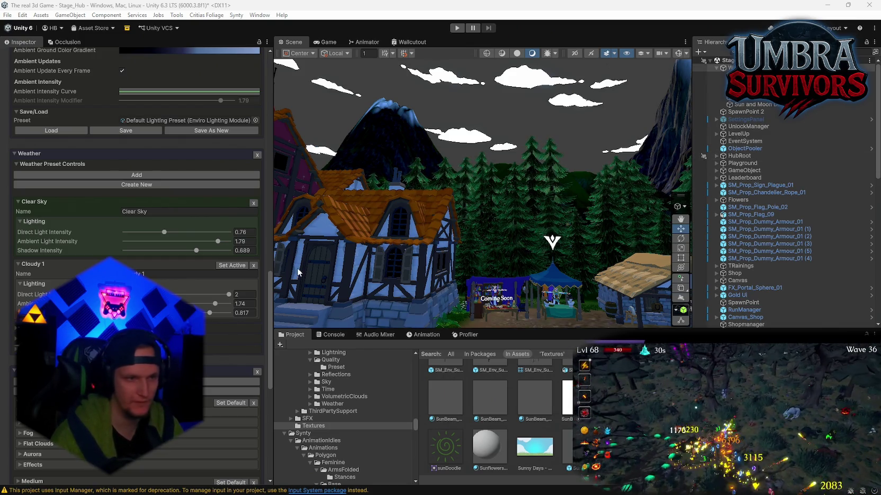
Scroll back through the Enviro Inspector and restore the Sky module.
scroll(143, 264, down, 6)
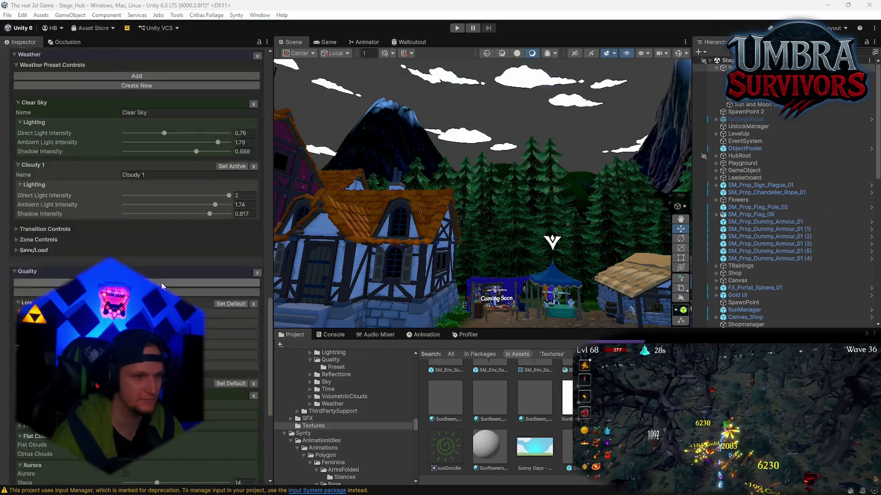
mouse_move(477, 238)
mouse_down()
mouse_move(561, 313)
mouse_move(281, 270)
mouse_move(476, 294)
mouse_up()
scroll(182, 281, up, 3)
scroll(141, 265, up, 4)
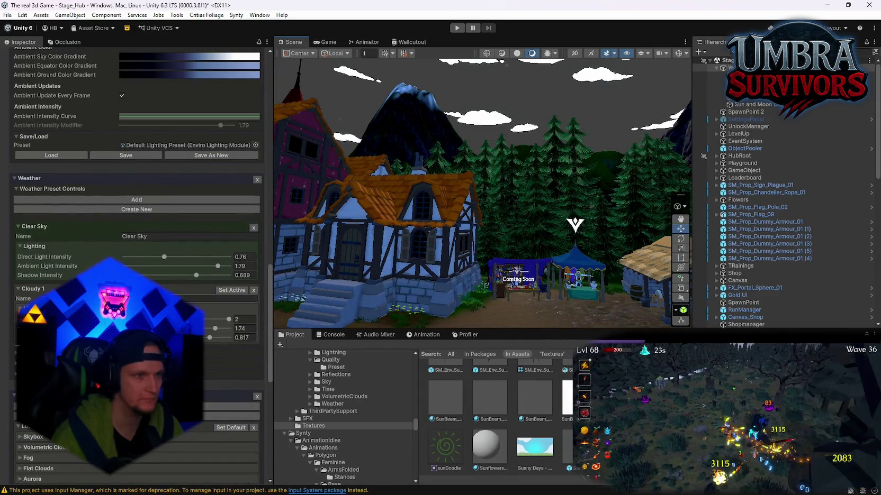
scroll(141, 266, up, 10)
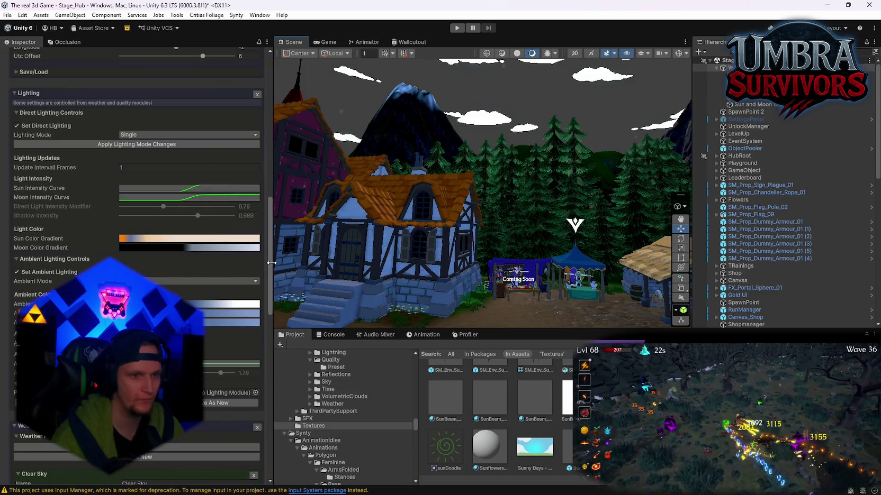
scroll(147, 163, up, 15)
scroll(133, 212, down, 2)
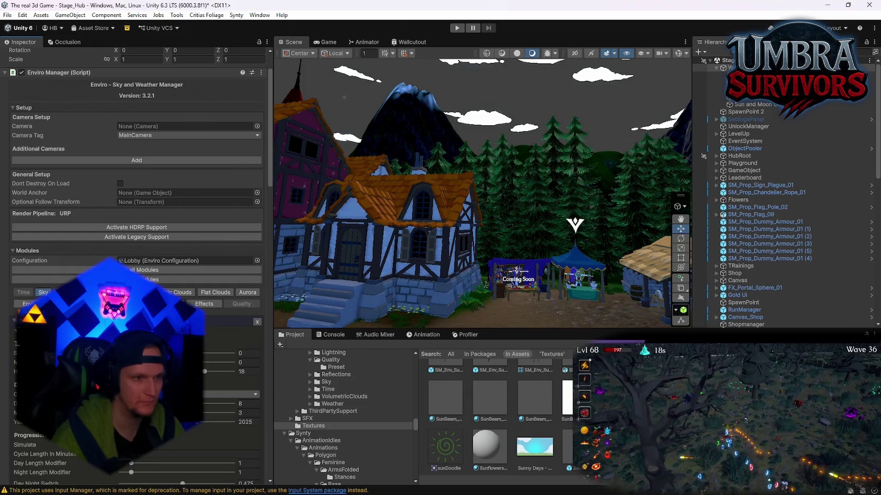
click(43, 292)
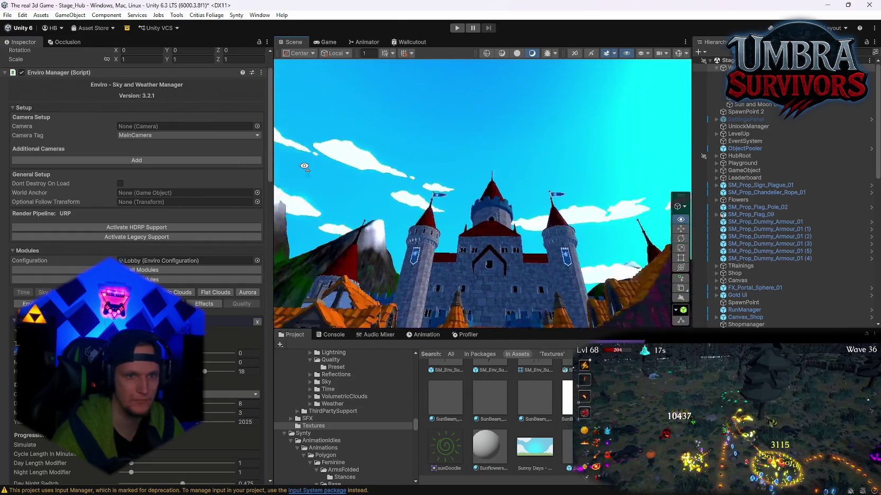
Orbit the Scene view past the mountain to the forest path, portal and Start Run sign.
mouse_move(450, 201)
mouse_down()
mouse_move(460, 206)
mouse_move(460, 228)
mouse_up()
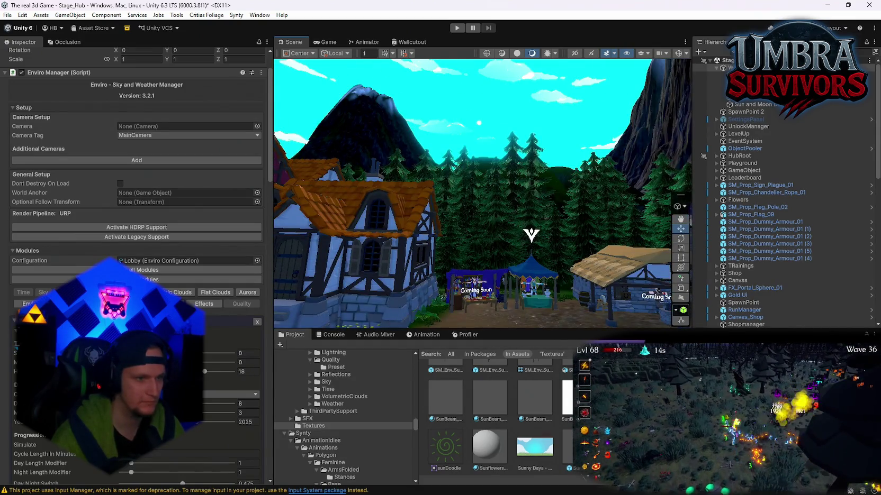
scroll(136, 264, down, 5)
scroll(97, 182, down, 3)
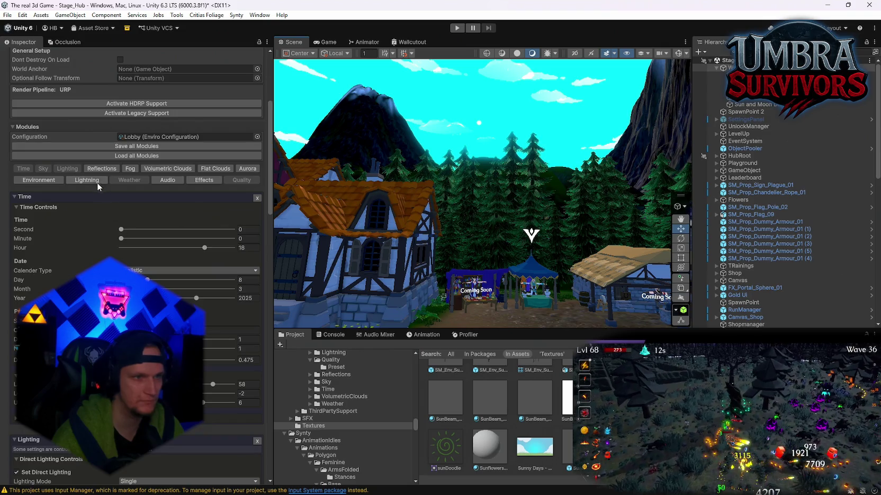
drag(381, 249, 374, 213)
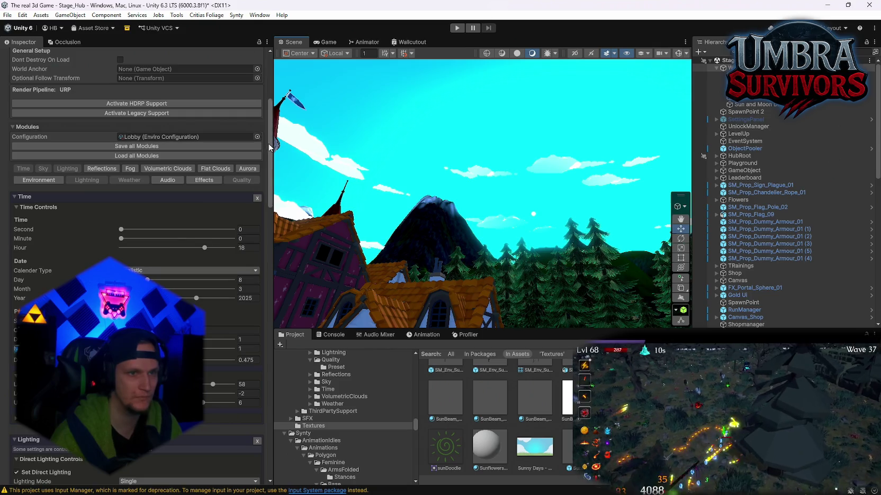
scroll(256, 348, down, 15)
scroll(256, 397, up, 20)
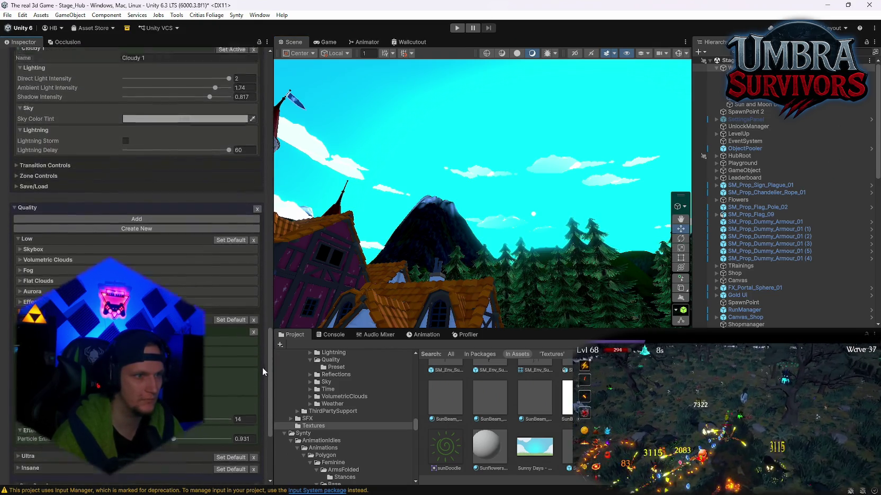
mouse_move(270, 294)
mouse_down()
mouse_move(279, 212)
mouse_move(279, 230)
mouse_move(281, 222)
mouse_up()
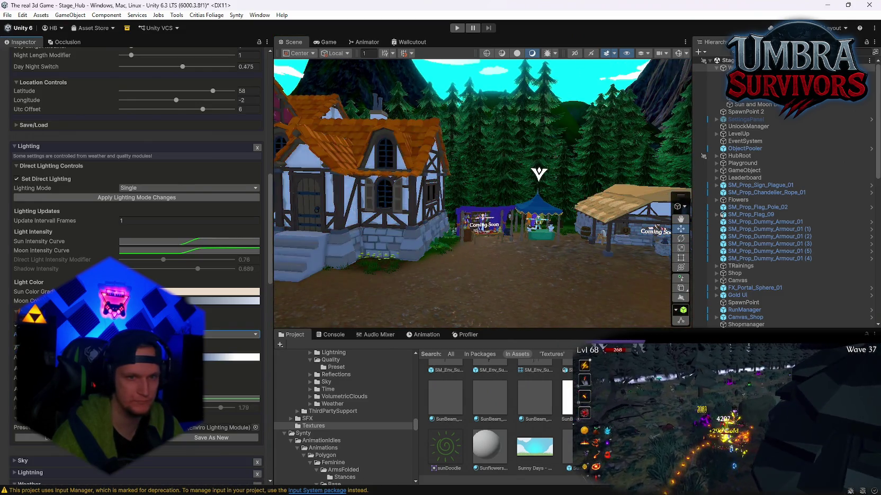
mouse_move(516, 258)
mouse_down()
mouse_move(87, 263)
mouse_move(225, 354)
mouse_up()
mouse_move(529, 259)
mouse_down()
mouse_move(53, 259)
mouse_move(864, 259)
mouse_move(28, 253)
mouse_move(107, 244)
mouse_move(798, 261)
mouse_up()
scroll(819, 267, down, 10)
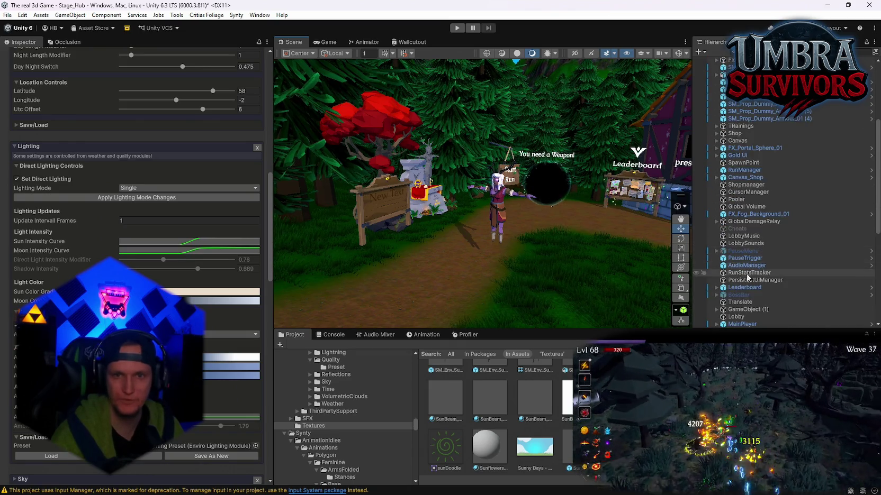
Under MainPlayer > Player, deactivate Skin_Nightbloom and activate Skin_Default.
scroll(741, 275, up, 4)
click(717, 296)
scroll(731, 275, down, 3)
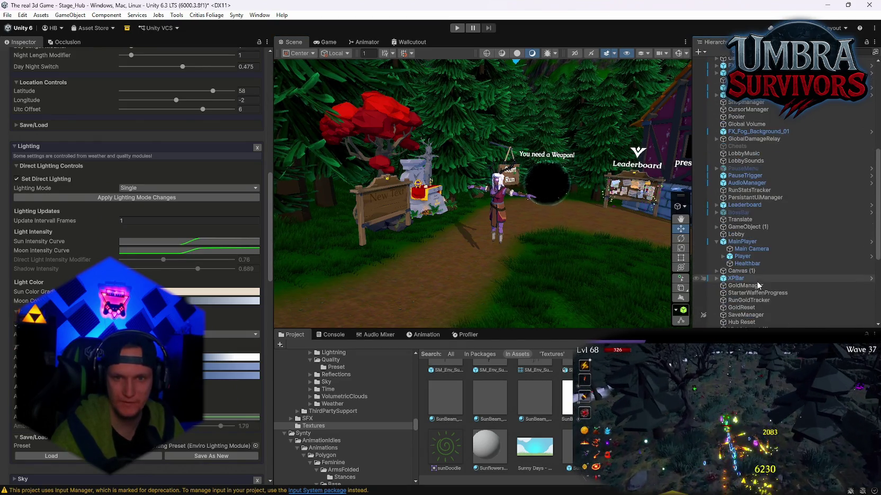
click(742, 256)
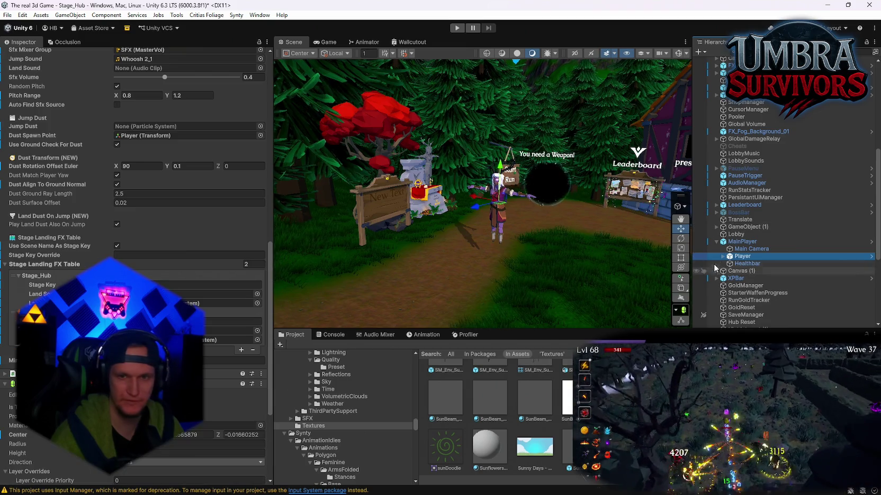
click(722, 256)
scroll(749, 244, down, 3)
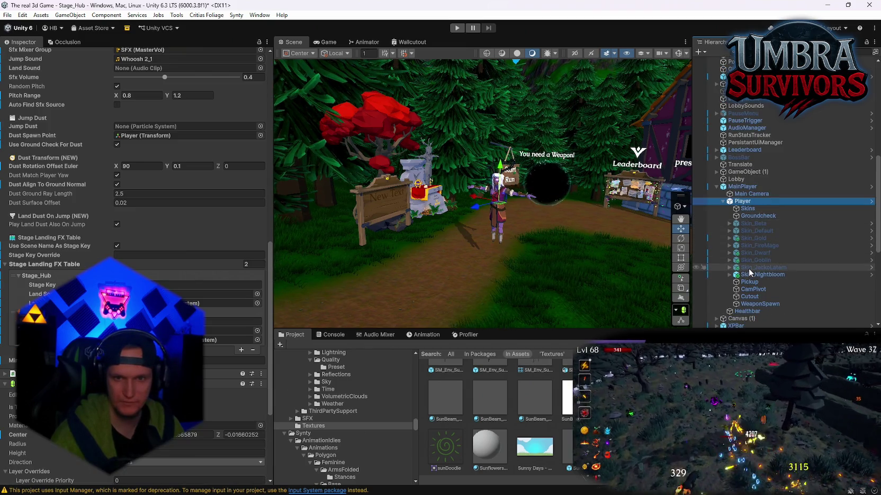
click(762, 275)
click(23, 56)
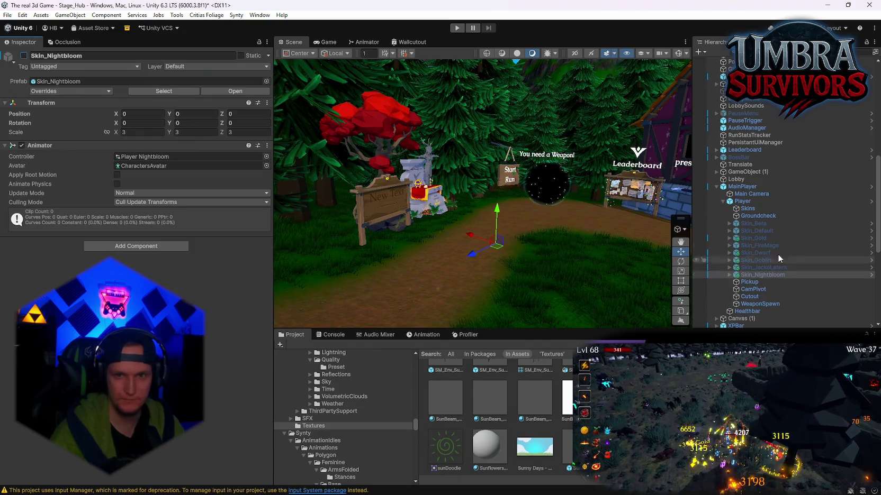
click(757, 230)
click(24, 56)
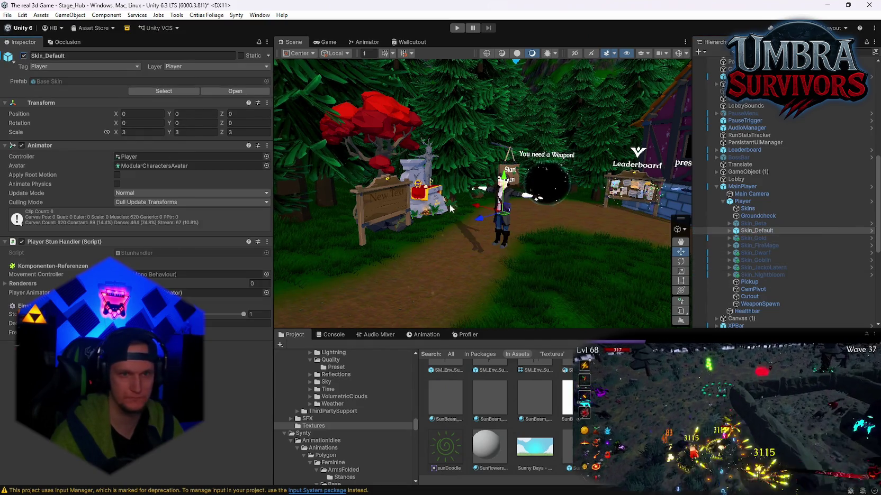
Select the Weather object to return to the Enviro sky and weather manager.
scroll(460, 209, up, 5)
scroll(459, 210, up, 3)
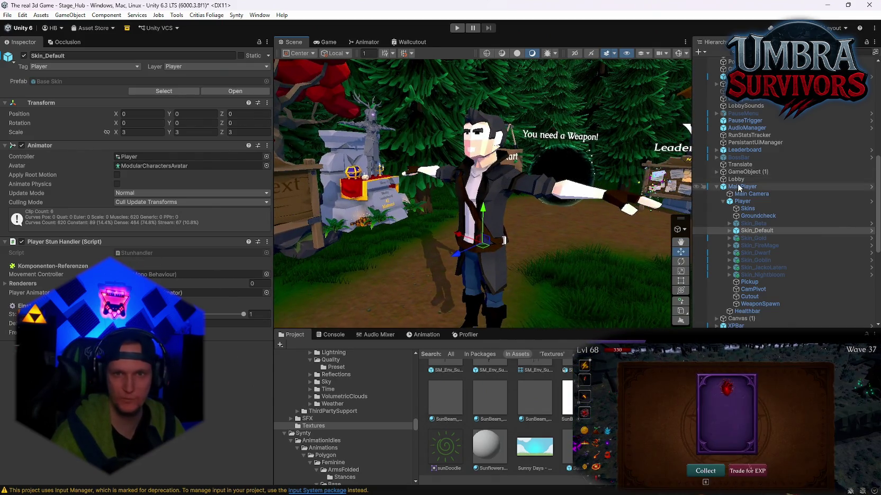
scroll(752, 201, up, 10)
click(751, 97)
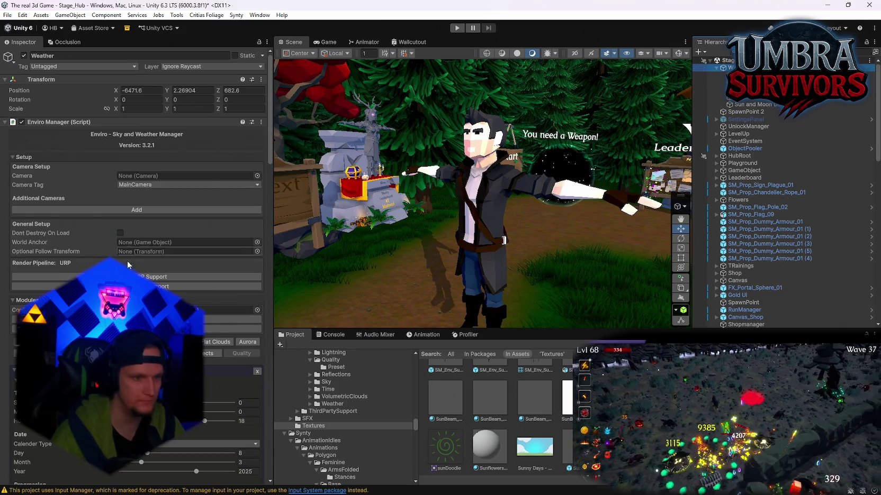
Collapse the Time and Lighting modules and expand the Weather and Fog modules.
scroll(136, 264, down, 10)
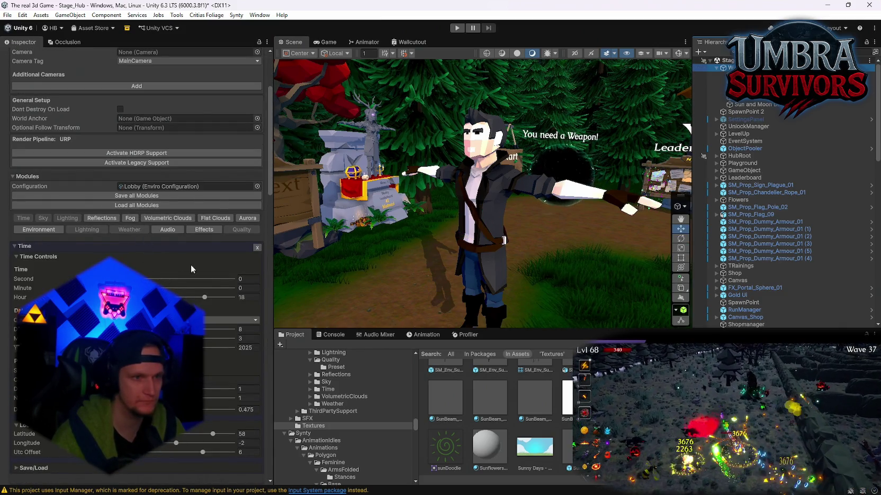
key(f)
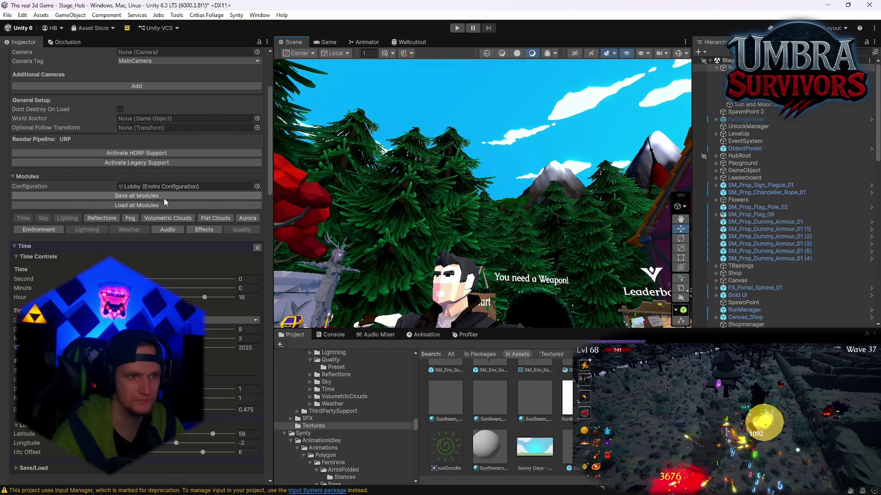
drag(421, 212, 423, 249)
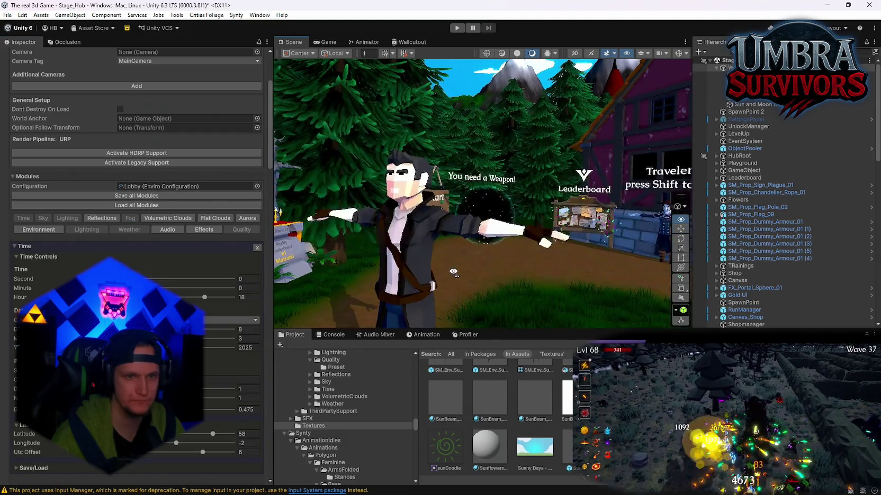
scroll(136, 265, down, 1)
click(14, 221)
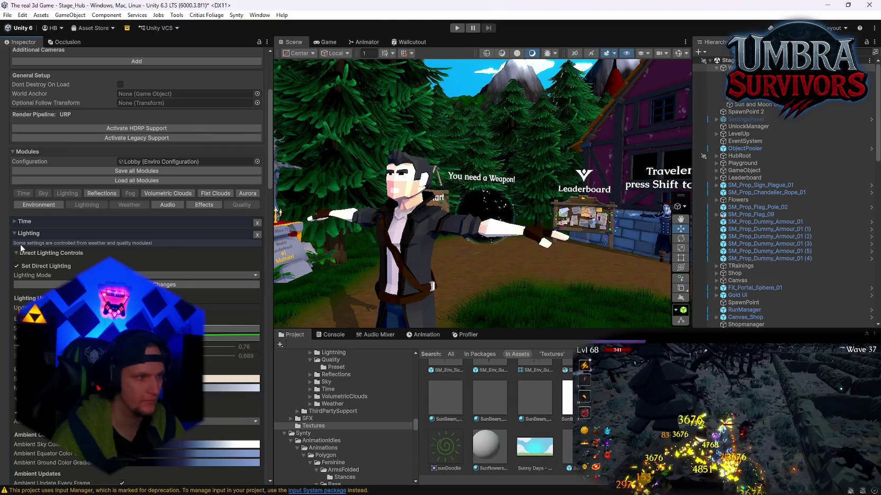
click(16, 234)
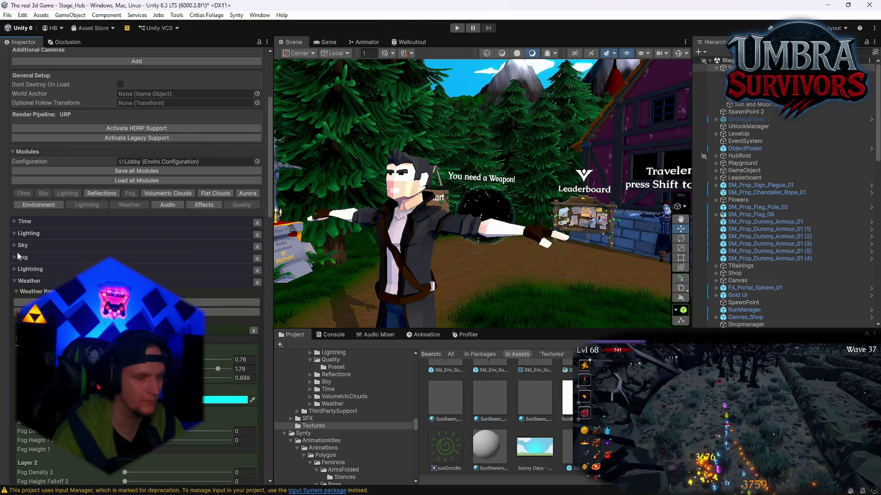
click(28, 281)
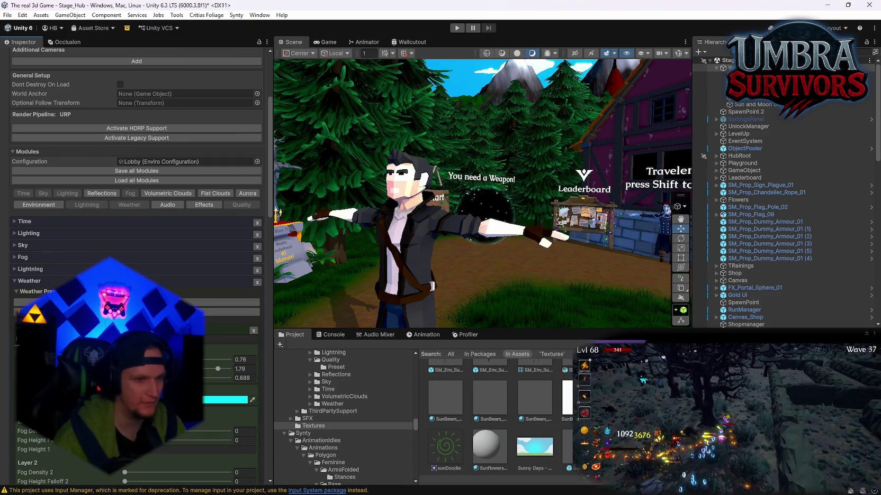
click(15, 258)
Toggle Fog Controls and Unity Fog Controls and show the High quality fog settings.
scroll(48, 273, down, 1)
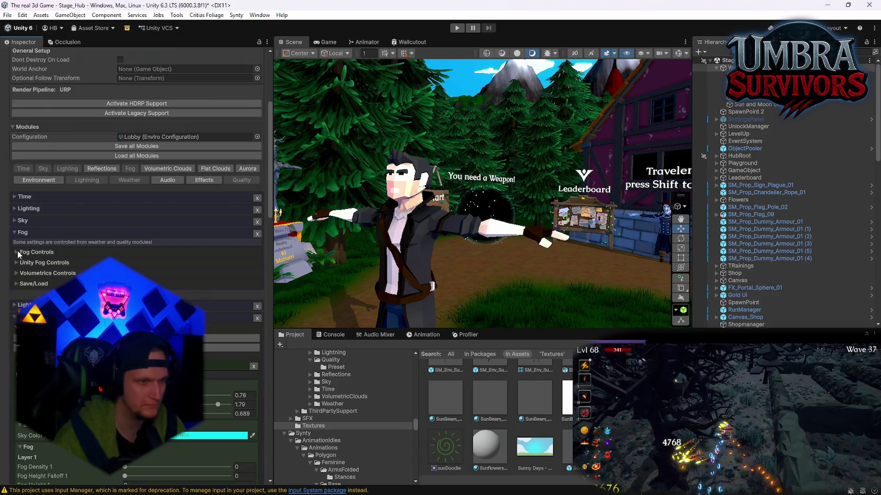
click(18, 253)
click(18, 286)
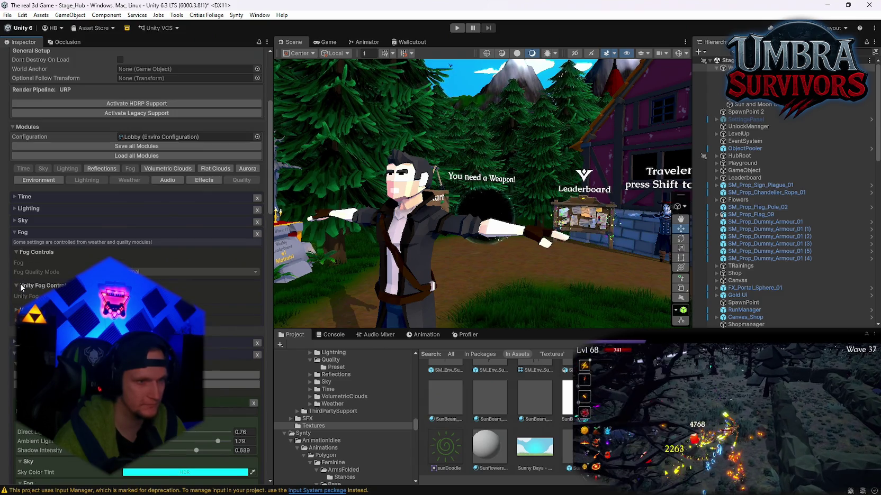
click(17, 252)
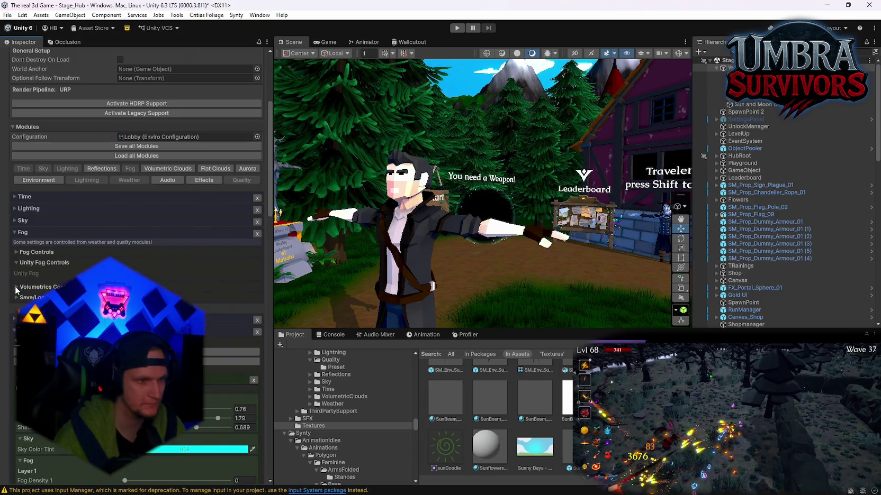
scroll(16, 290, down, 15)
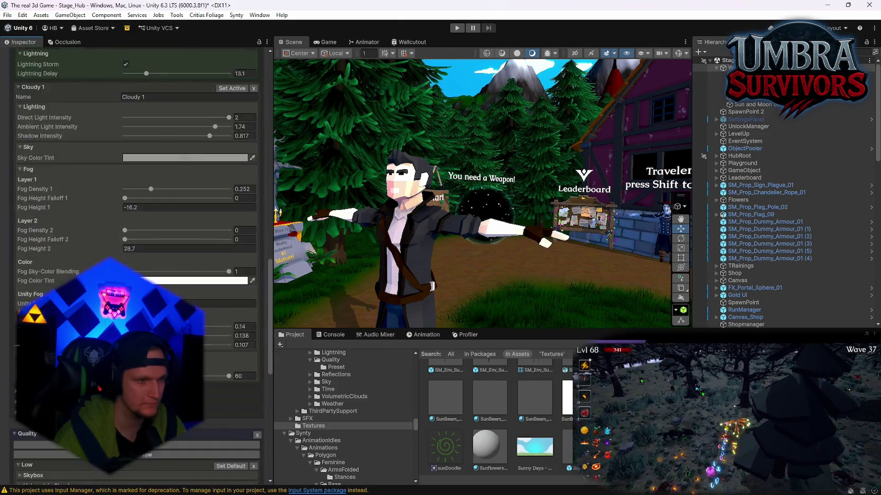
scroll(137, 265, down, 10)
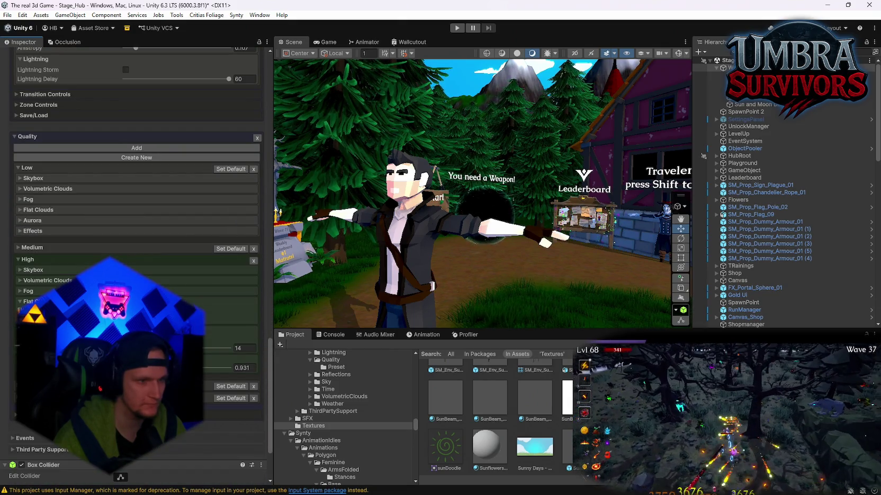
click(20, 292)
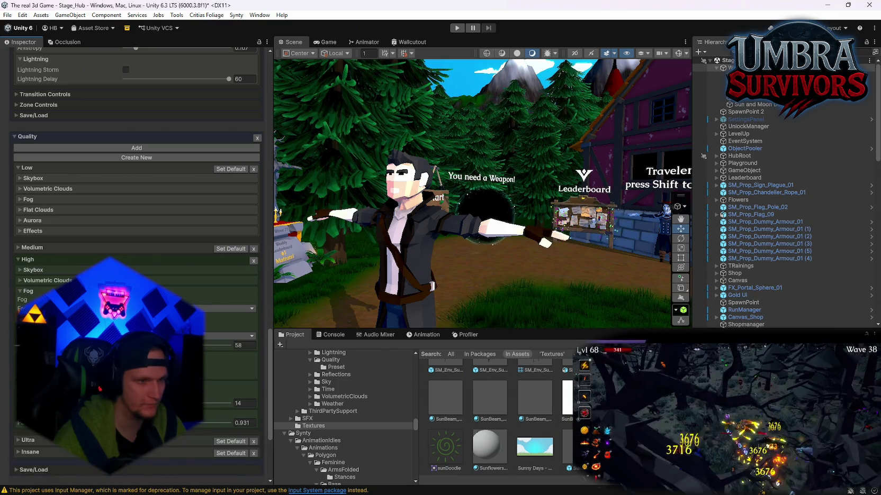
scroll(136, 264, up, 20)
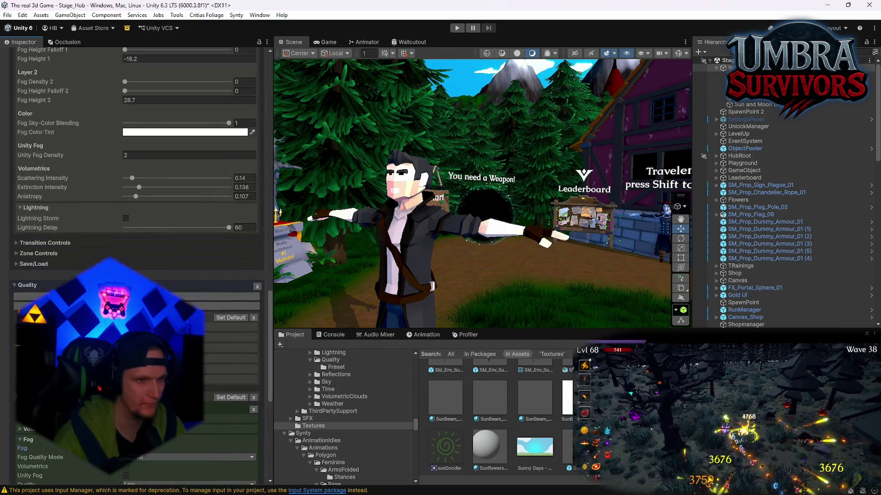
scroll(137, 265, up, 8)
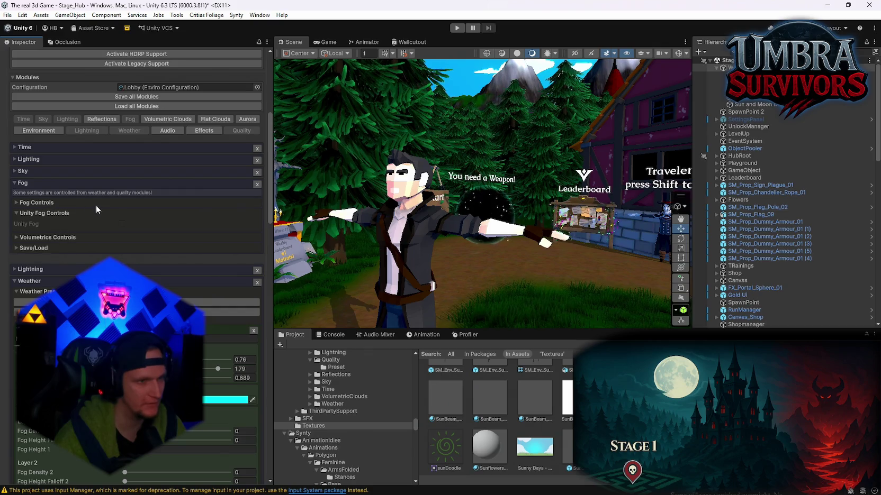
click(22, 202)
Enter 52.8 for Global Fog Height in Fog Controls, then pull back to view the hub path.
scroll(22, 205, down, 1)
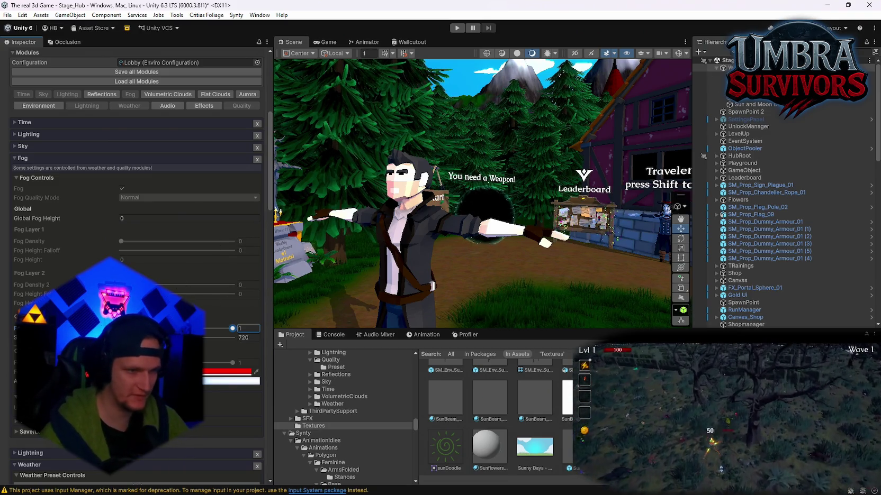
mouse_move(318, 321)
mouse_down()
mouse_move(380, 220)
mouse_move(383, 252)
mouse_up()
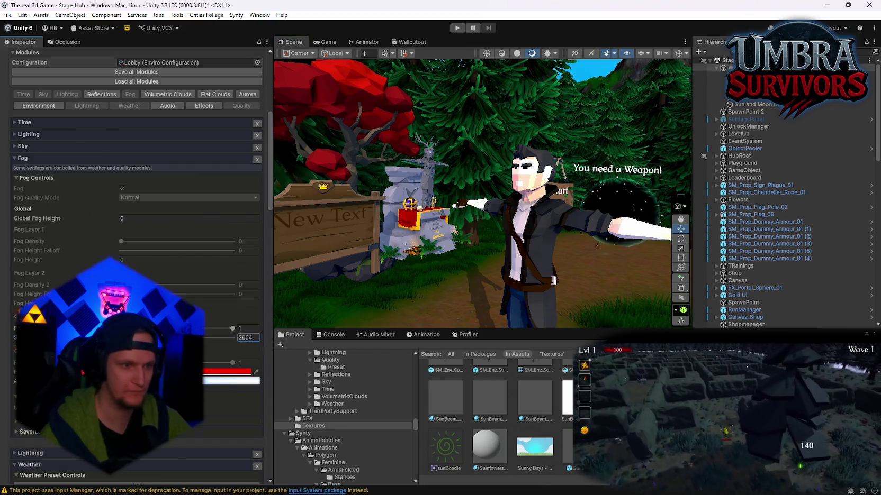
click(212, 328)
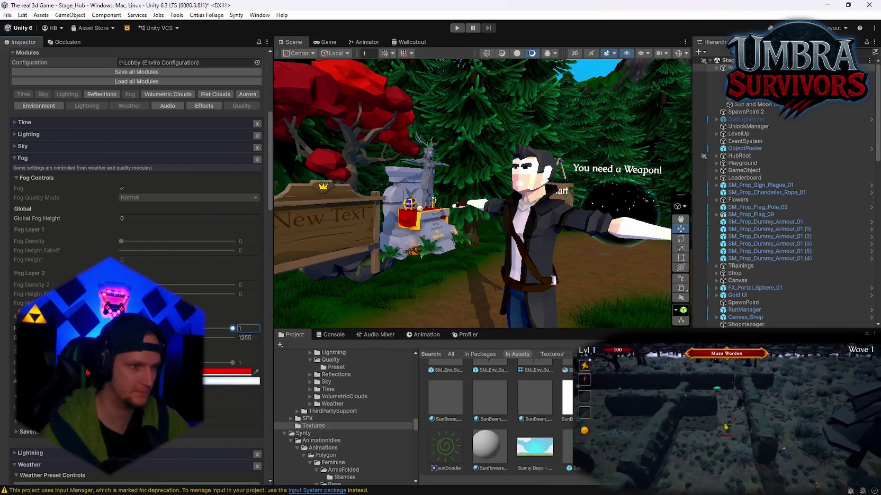
click(121, 219)
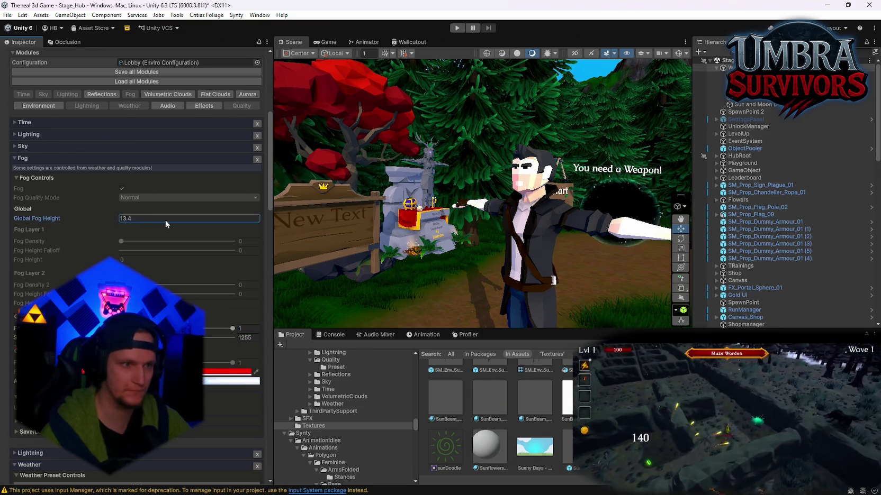
text(52.8)
mouse_move(317, 217)
mouse_down()
mouse_move(389, 216)
mouse_move(514, 246)
mouse_move(465, 192)
mouse_move(349, 117)
mouse_move(491, 111)
mouse_move(523, 142)
mouse_up()
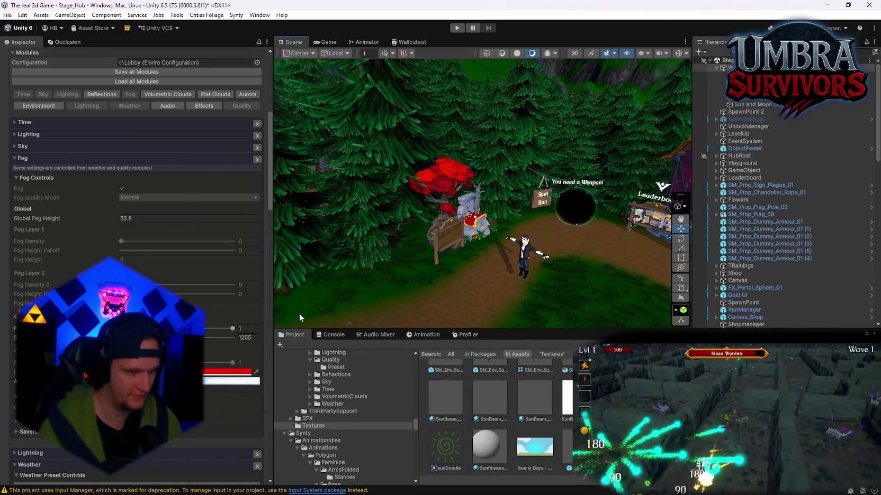
Raise the Clear Sky preset's Fog Density 1 to 0.269.
scroll(137, 211, down, 15)
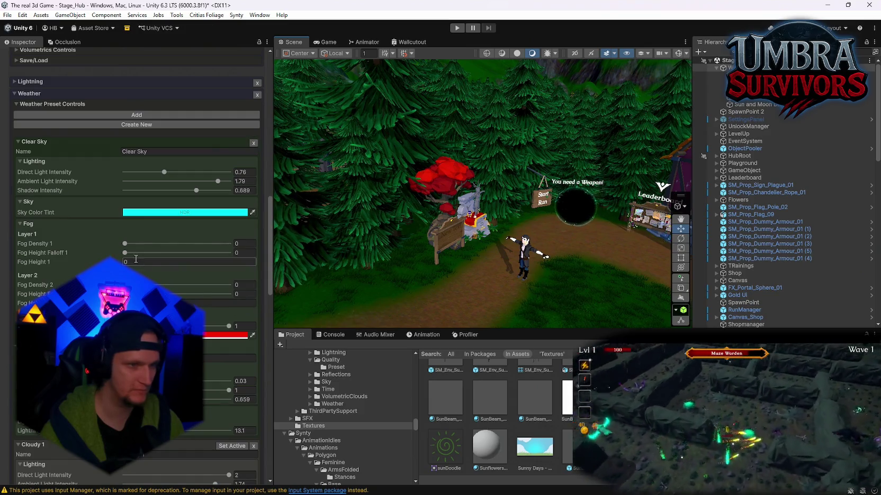
drag(125, 244, 152, 245)
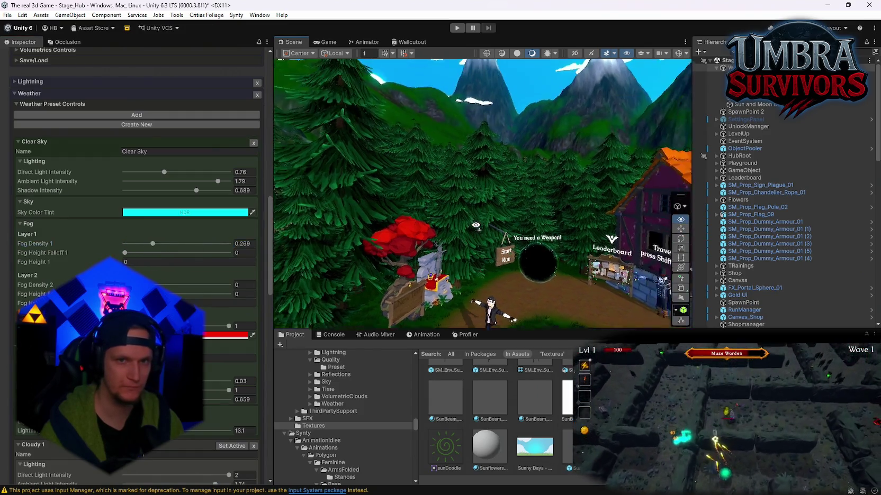
mouse_move(529, 159)
mouse_down()
mouse_move(531, 200)
mouse_move(579, 179)
mouse_move(723, 192)
mouse_move(773, 265)
mouse_up()
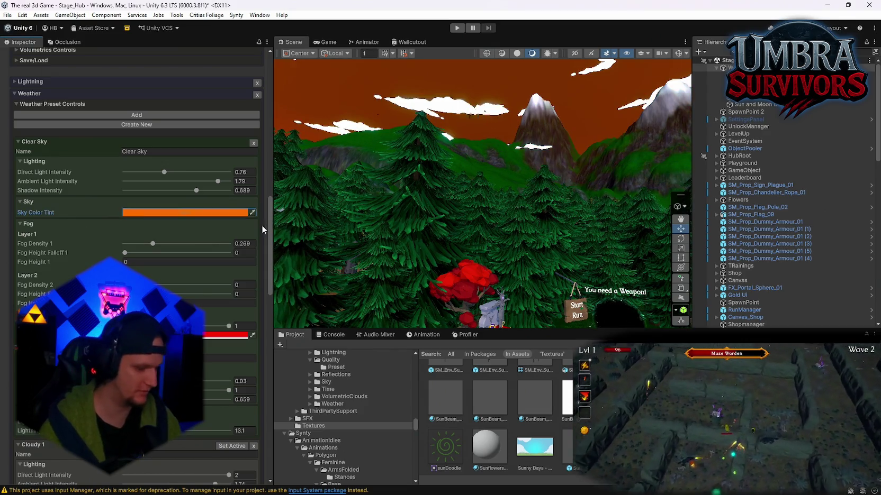
scroll(257, 223, down, 10)
scroll(195, 278, down, 15)
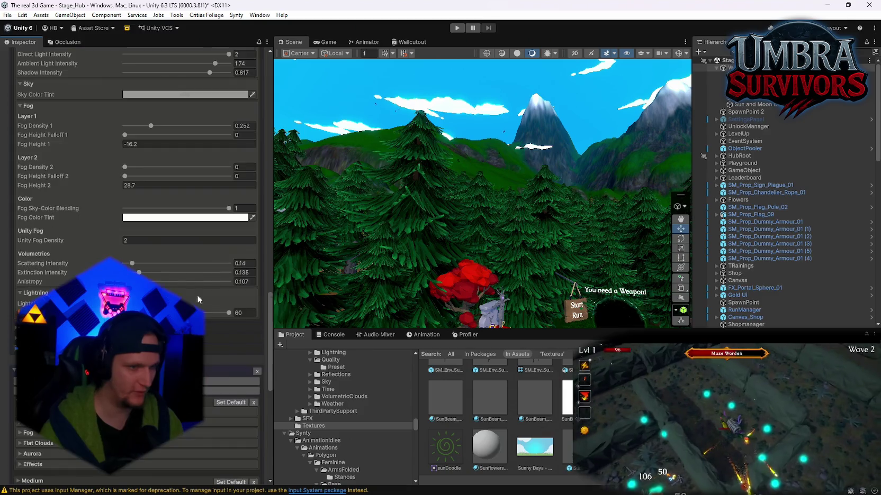
In the Clear Sky preset, collapse the Lighting and Sky foldouts and expand Fog.
scroll(203, 331, up, 4)
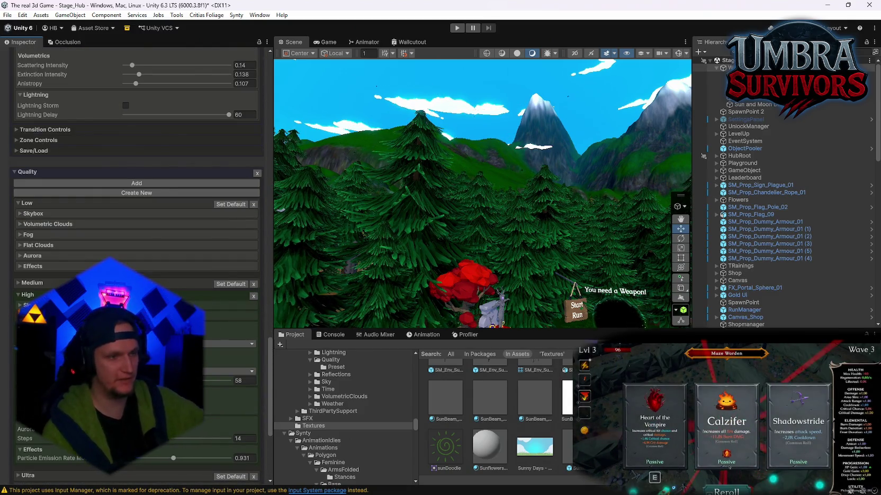
scroll(61, 248, up, 15)
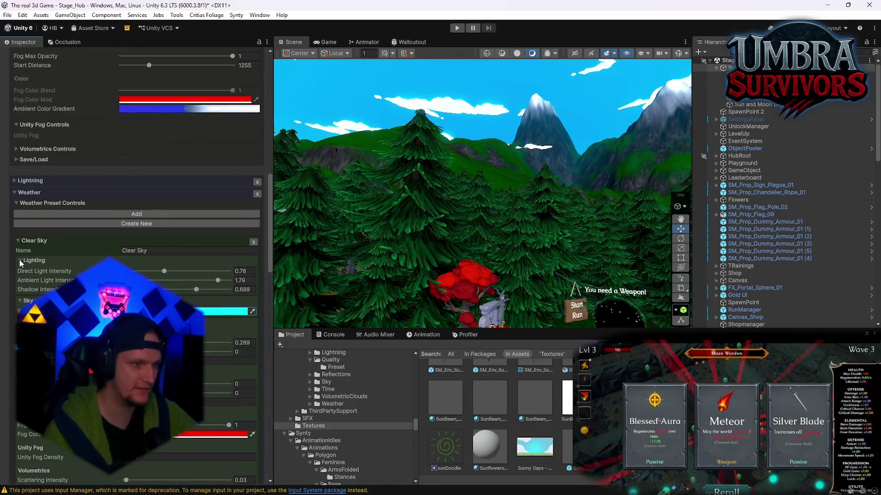
click(20, 260)
click(20, 271)
click(20, 281)
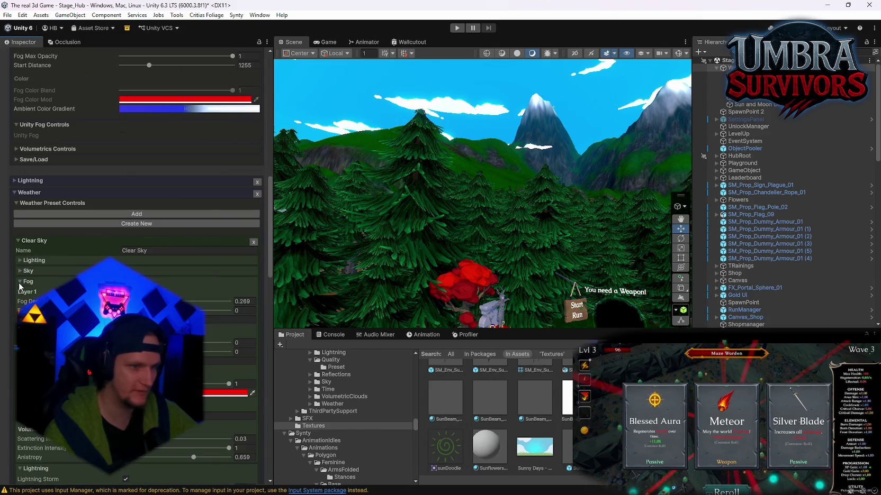
scroll(20, 286, down, 3)
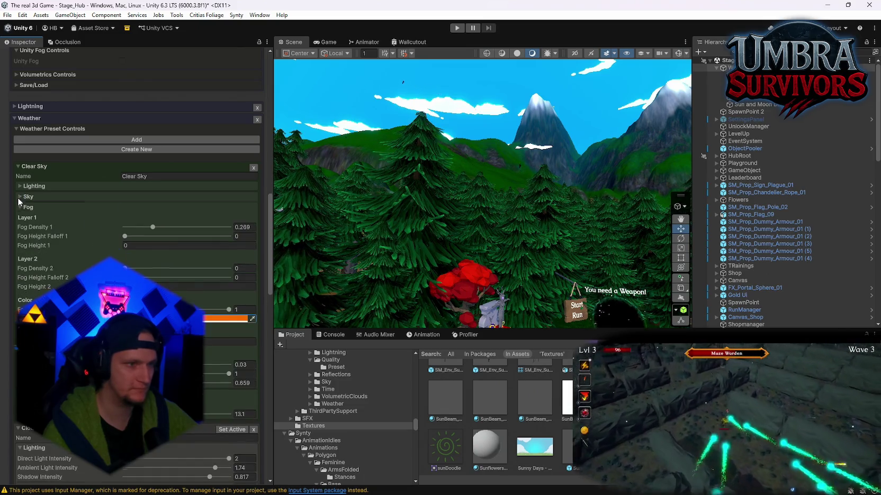
scroll(76, 258, up, 10)
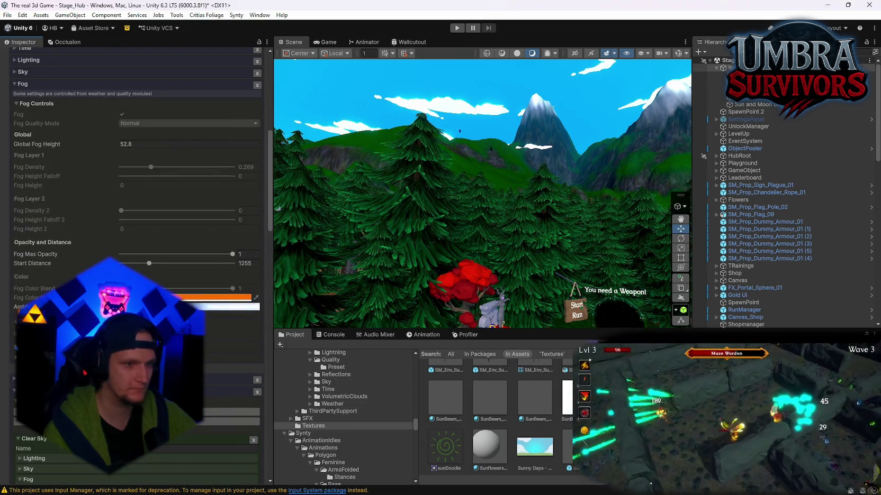
Apply the cyan-to-green preset to the fog's ambient colour gradient, moving its keys to about 17–20%.
click(200, 305)
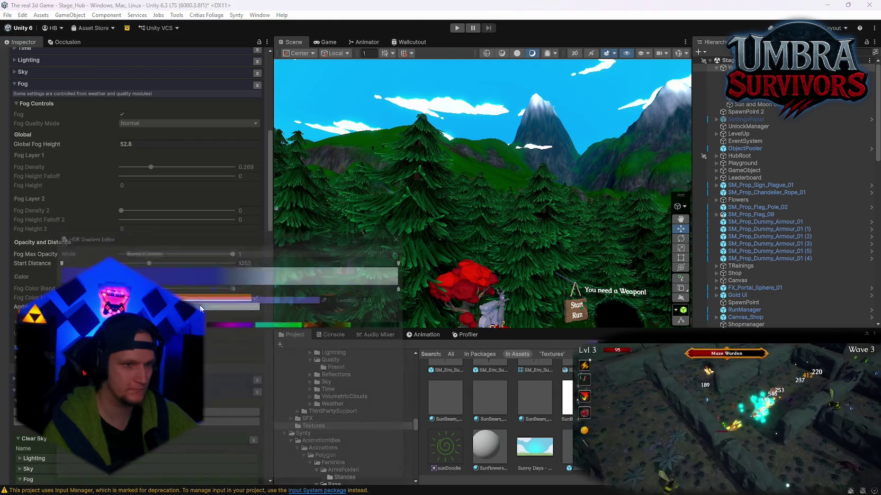
drag(213, 285, 111, 285)
mouse_move(236, 284)
mouse_down()
mouse_move(80, 284)
mouse_move(122, 285)
mouse_up()
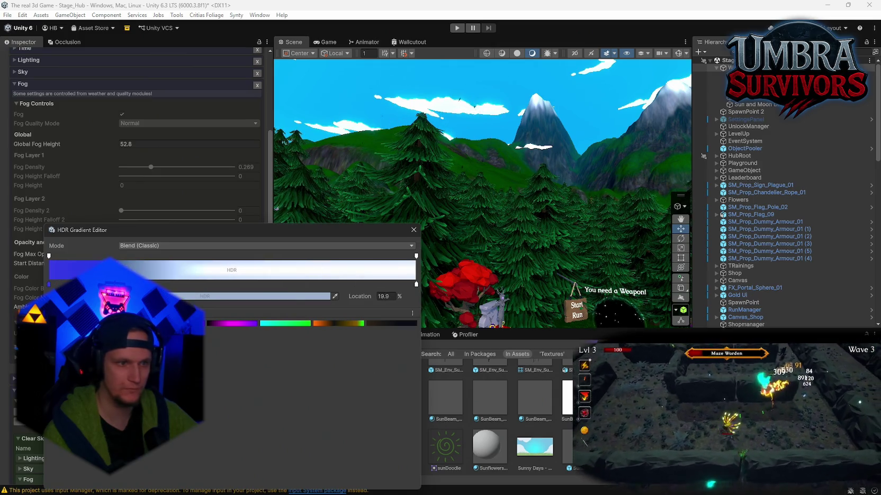
click(273, 324)
click(487, 179)
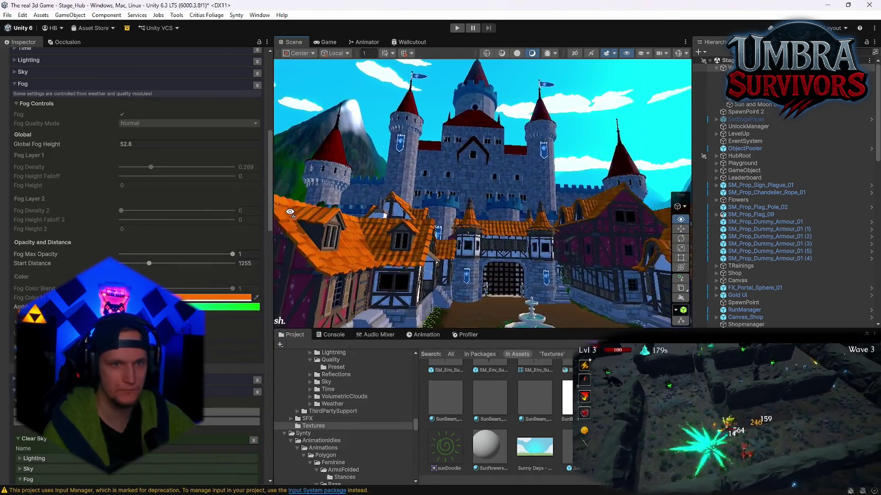
Switch the ambient colour gradient to the magenta-purple preset.
click(223, 306)
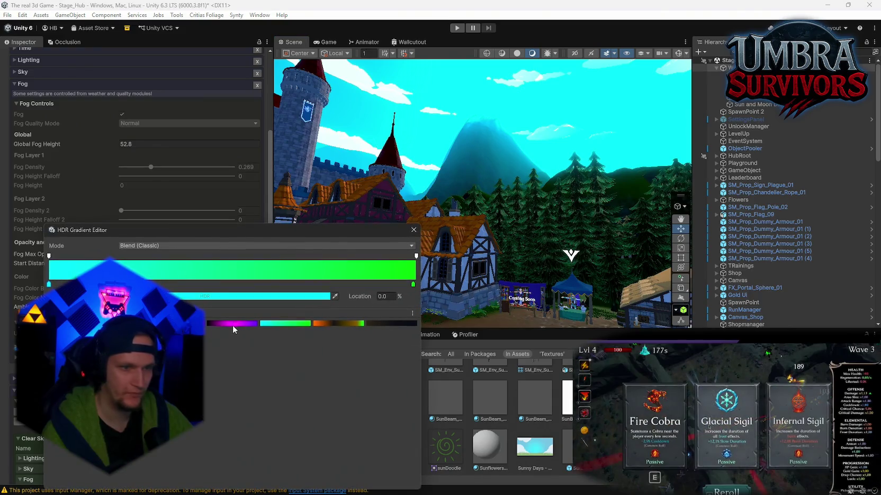
click(231, 324)
click(414, 230)
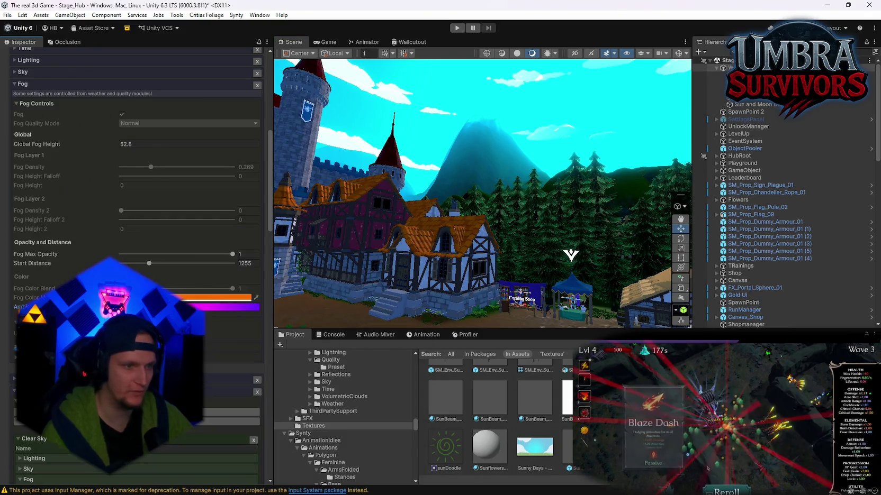
scroll(137, 212, down, 10)
scroll(136, 238, down, 15)
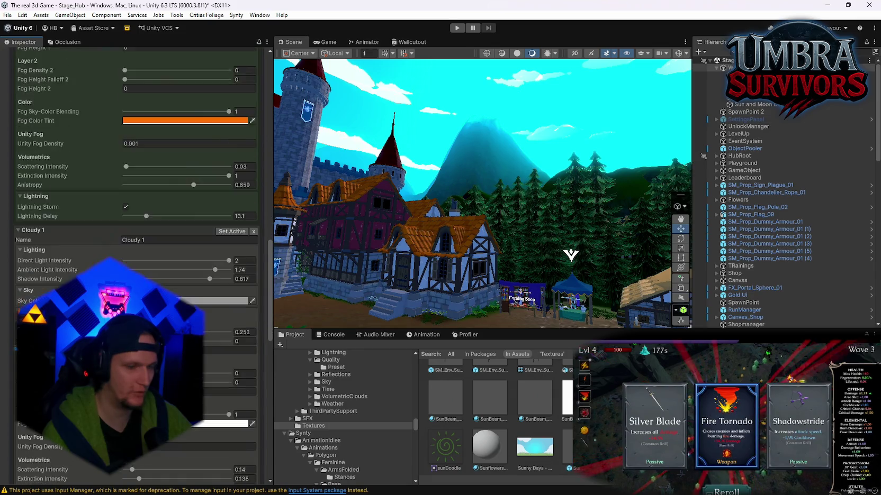
Resume the paused game run and set the High quality preset's Fog Steps to 60.
scroll(137, 212, down, 7)
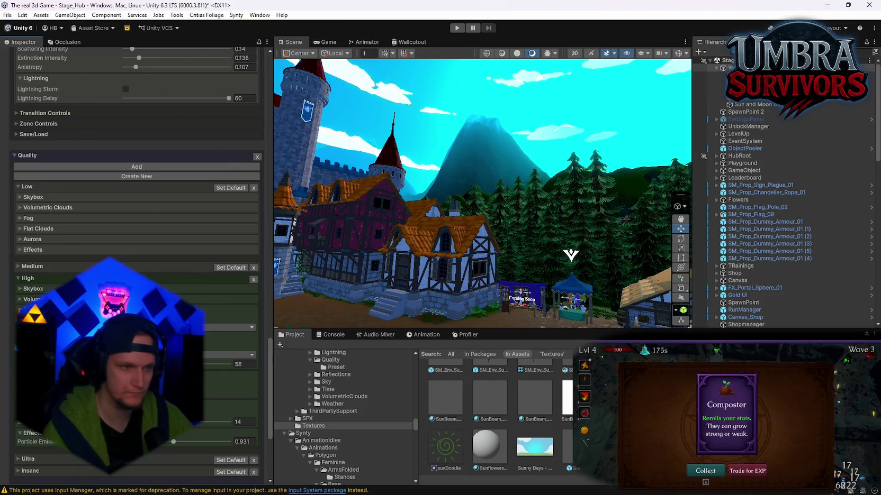
scroll(137, 212, up, 2)
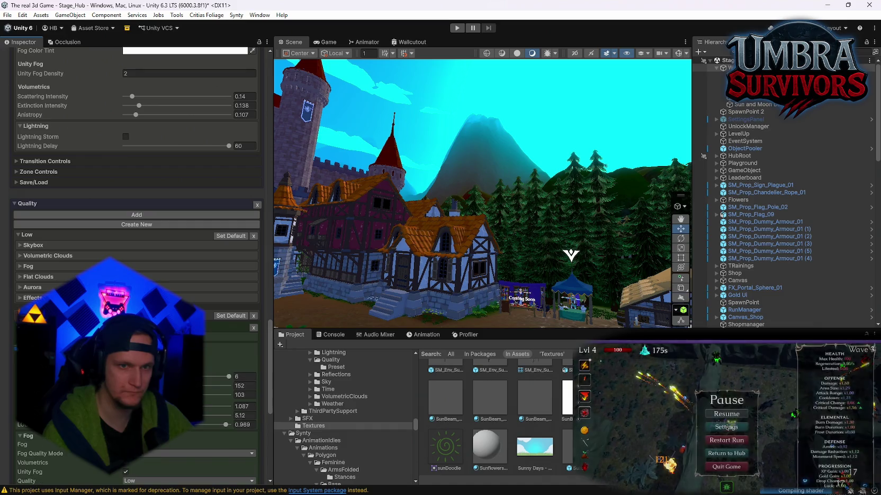
scroll(137, 212, down, 6)
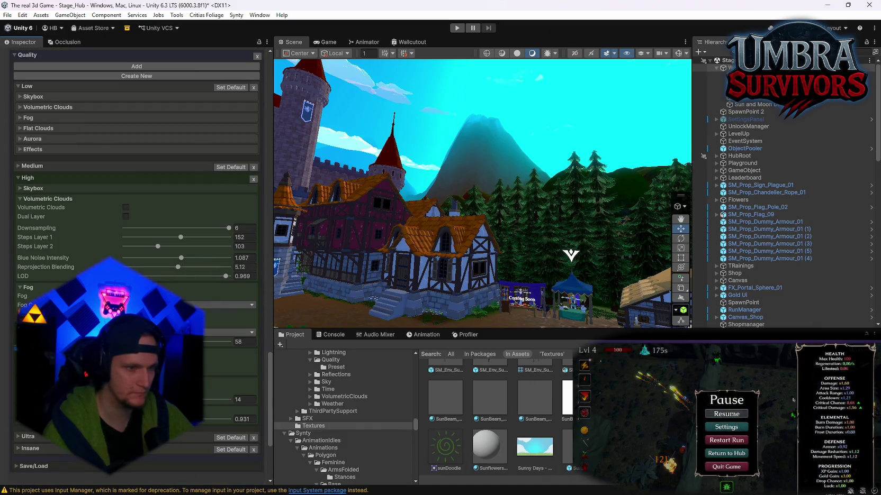
scroll(137, 238, down, 2)
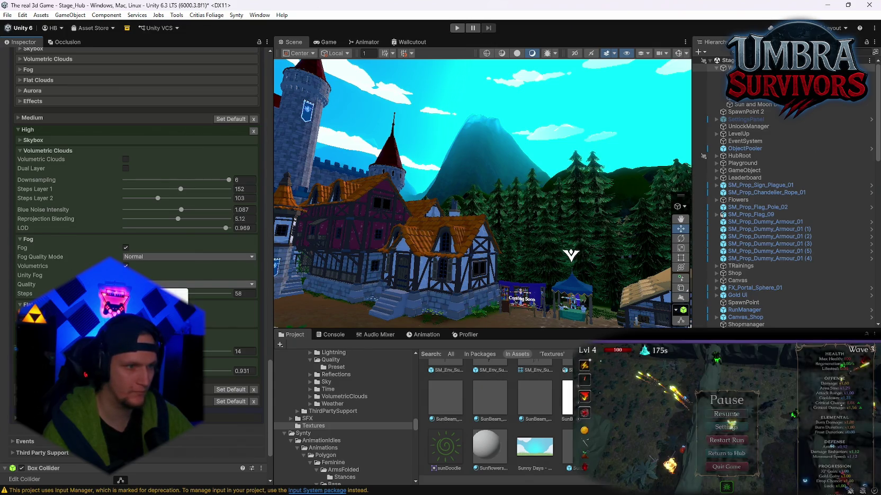
click(731, 415)
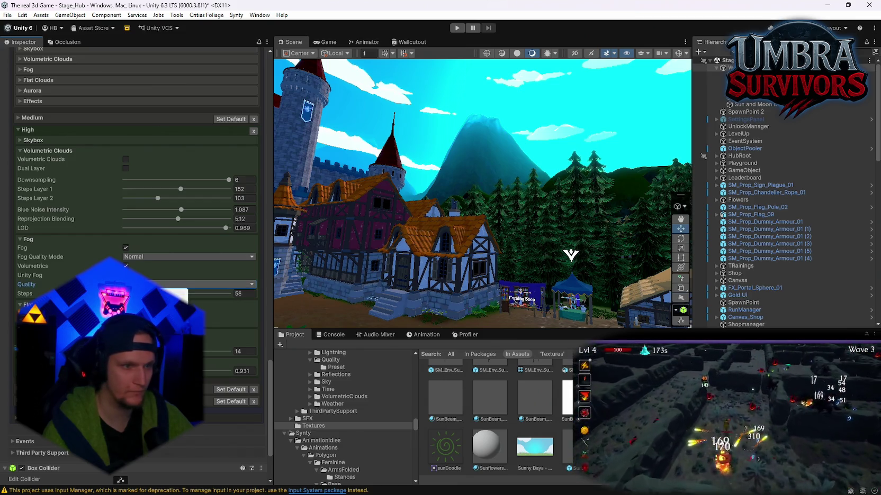
click(244, 293)
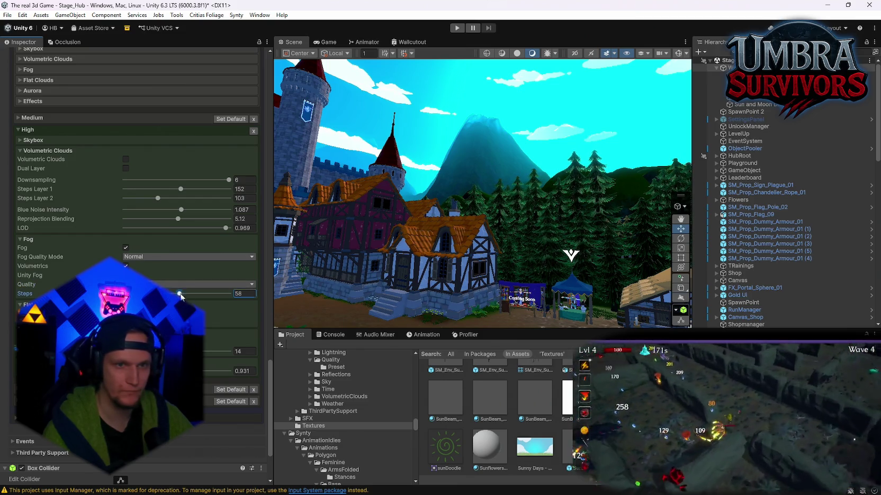
text(16)
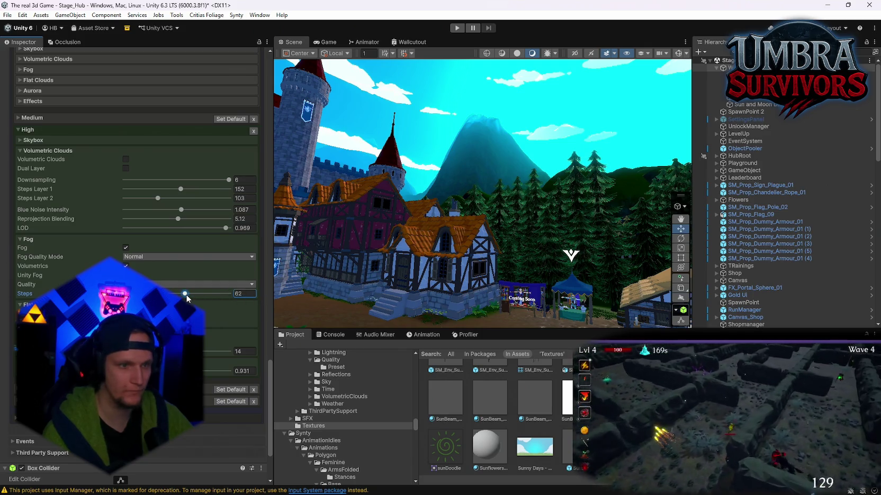
key(BackSpace)
key(BackSpace)
text(60)
Try the Fog Quality Mode choices, including Simple, and turn on Volumetric Clouds for High quality.
click(146, 256)
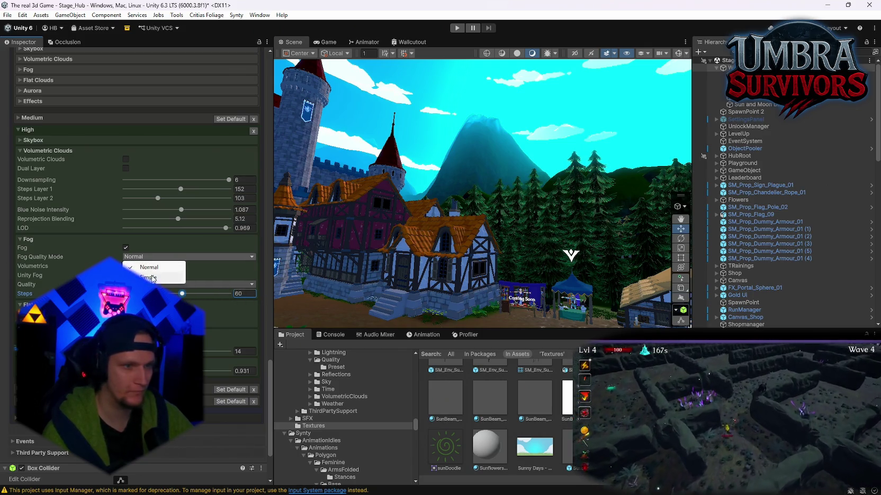
click(150, 266)
scroll(150, 277, down, 4)
click(137, 214)
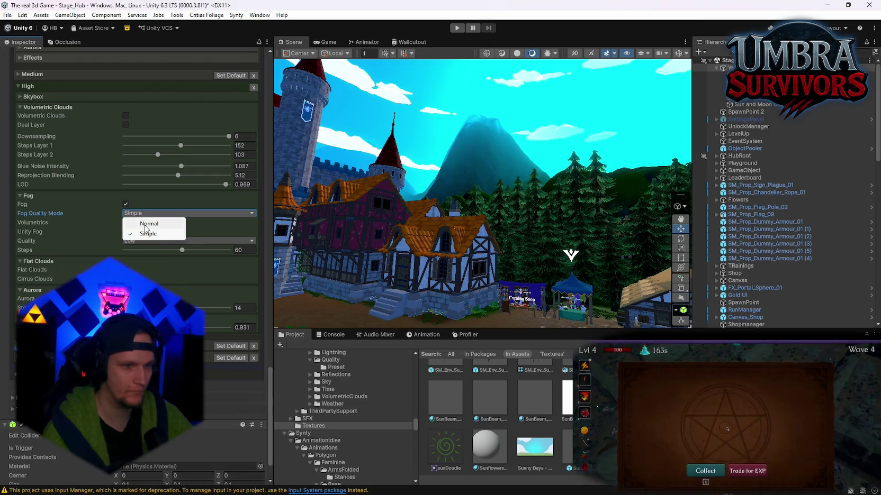
click(150, 226)
scroll(137, 233, up, 5)
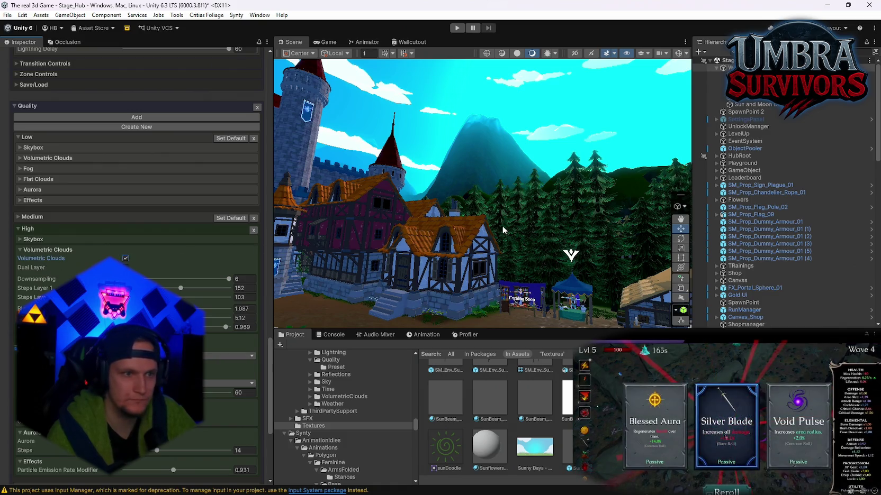
drag(503, 230, 355, 253)
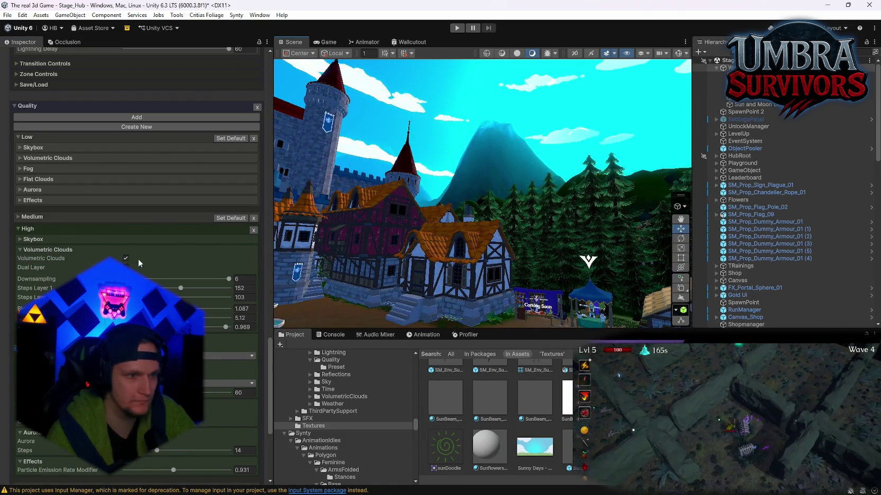
scroll(127, 259, up, 10)
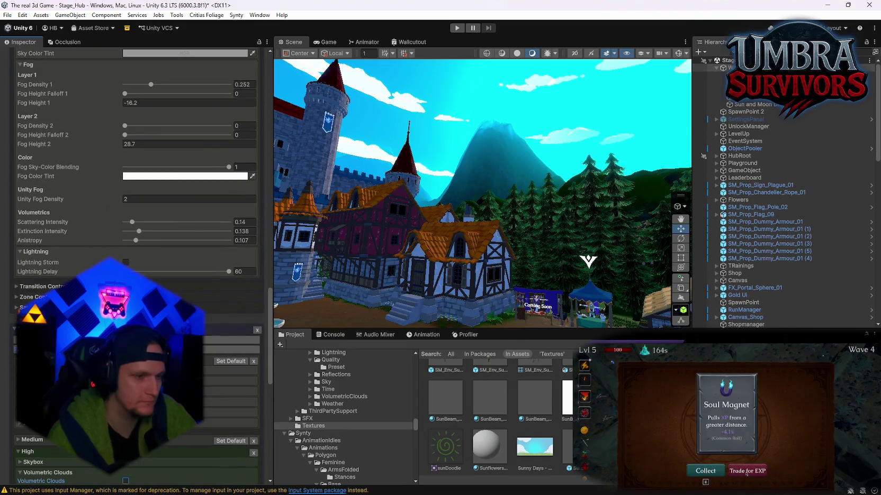
Raise Clear Sky's fog height falloff slightly and step through the layer fog height and density fields.
scroll(30, 257, up, 10)
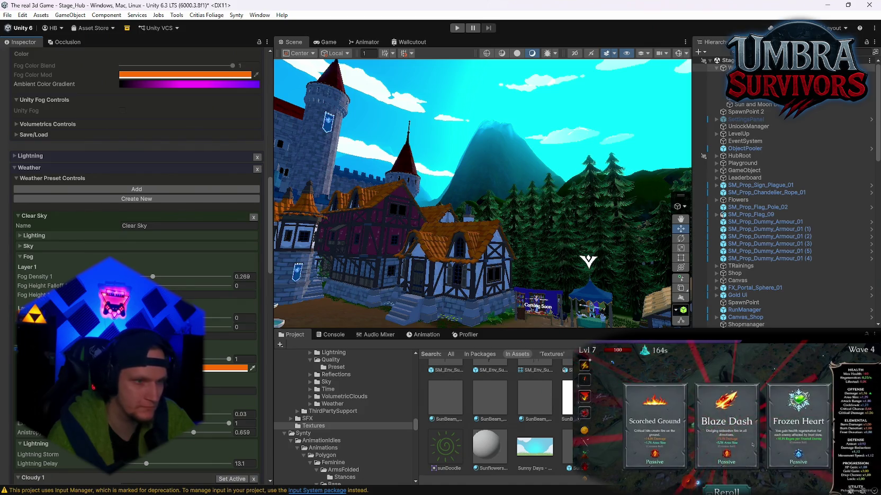
drag(123, 286, 125, 286)
click(124, 295)
text(.04)
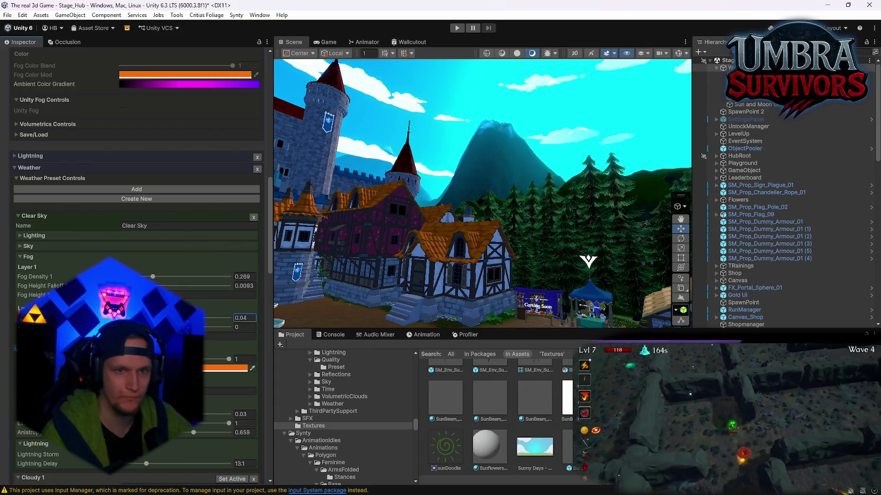
click(245, 318)
click(244, 328)
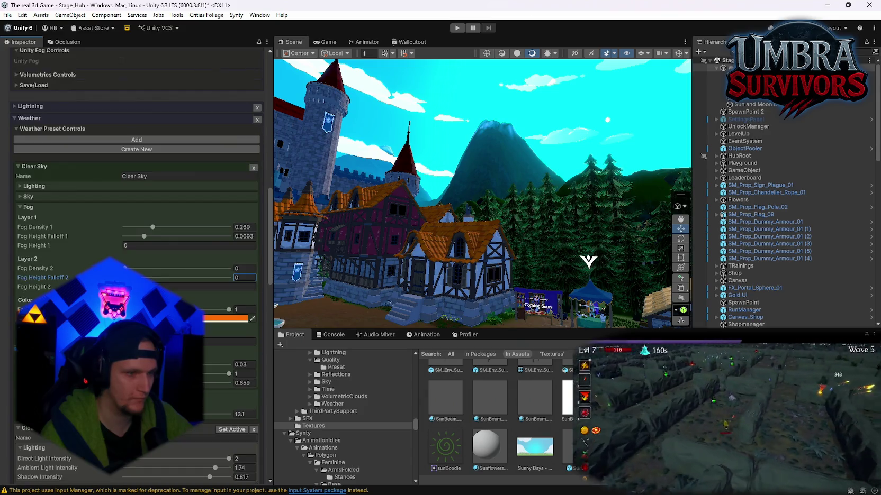
Set Clear Sky scattering intensity to 0.59 and increase the fog start distance to 1769.
scroll(137, 212, down, 3)
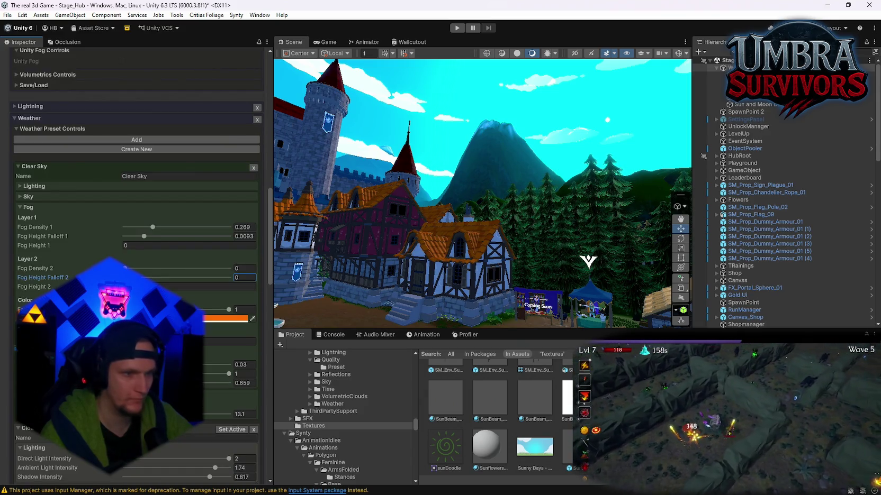
click(245, 365)
text(0.978)
key(BackSpace)
key(BackSpace)
key(BackSpace)
text(0.59)
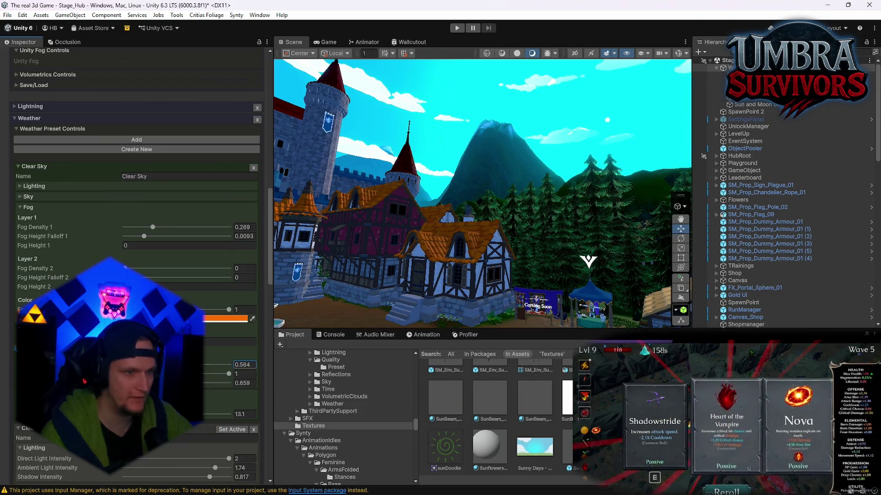
scroll(136, 264, up, 15)
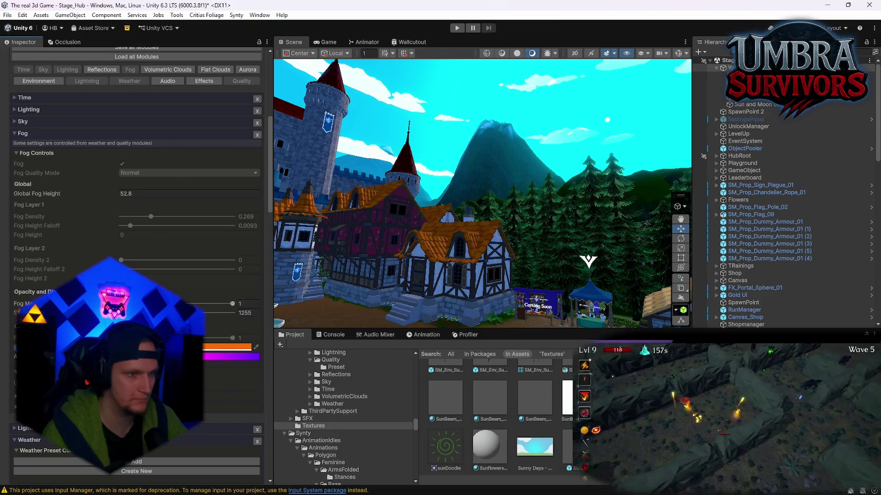
drag(148, 313, 162, 313)
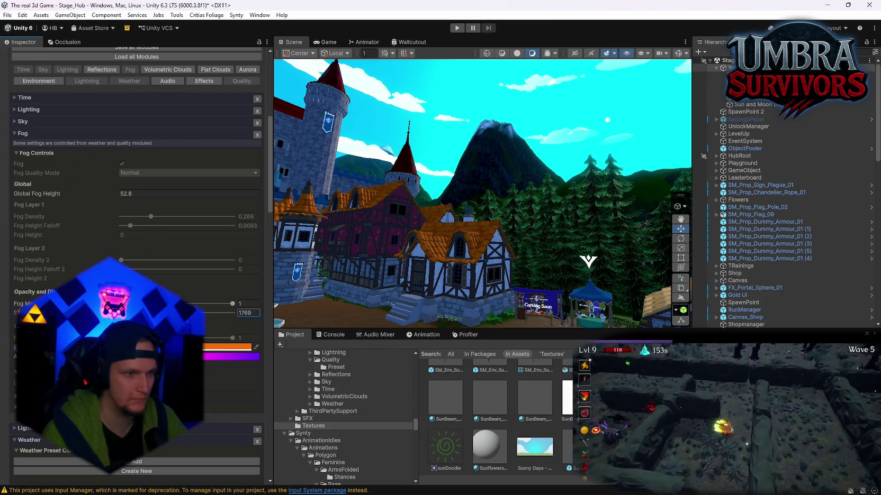
Reduce the fog's max opacity to about 0.75.
mouse_move(232, 304)
mouse_down()
mouse_move(121, 303)
mouse_move(204, 303)
mouse_up()
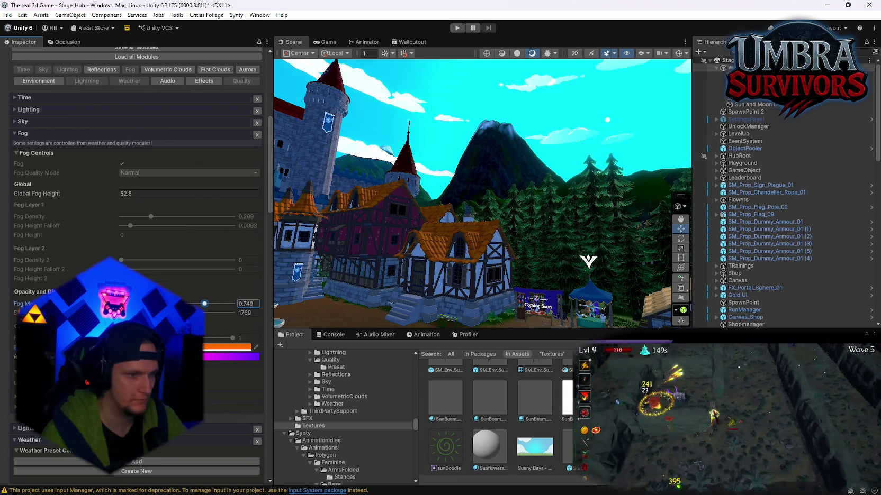
scroll(159, 455, down, 3)
scroll(147, 231, down, 2)
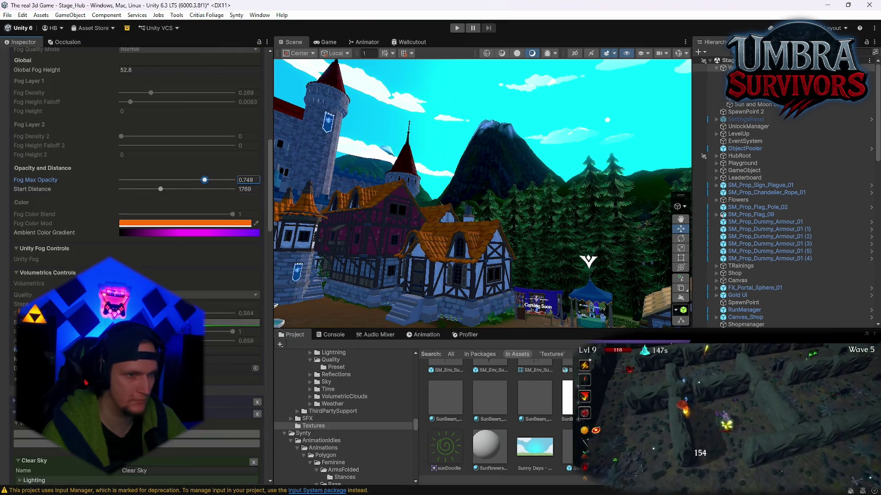
scroll(147, 231, up, 2)
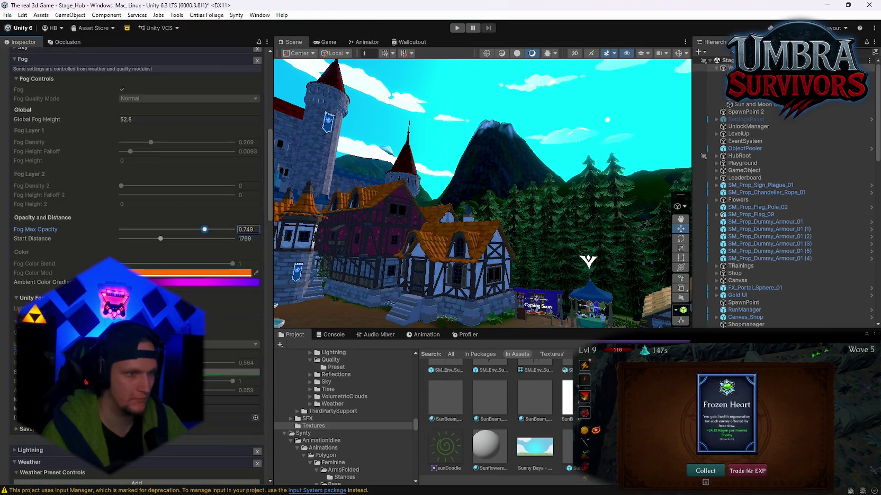
Try the cyan-green and orange presets on the ambient colour gradient, settling on the dark preset.
click(159, 282)
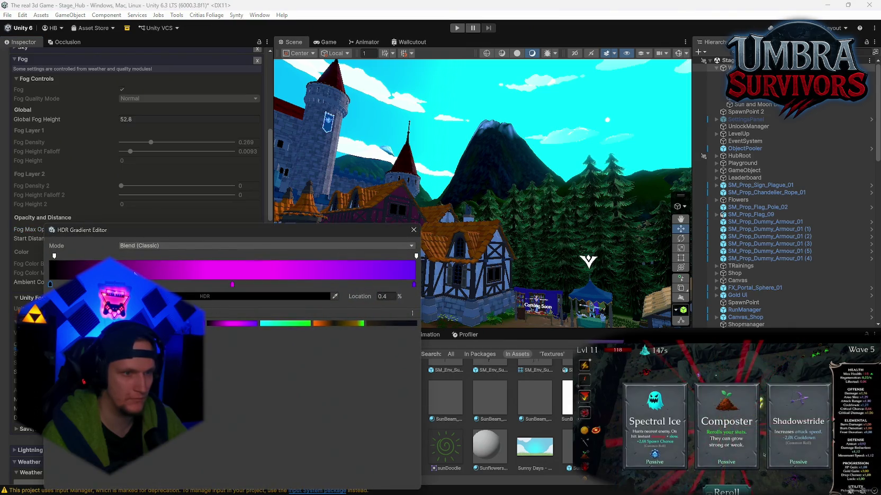
click(280, 324)
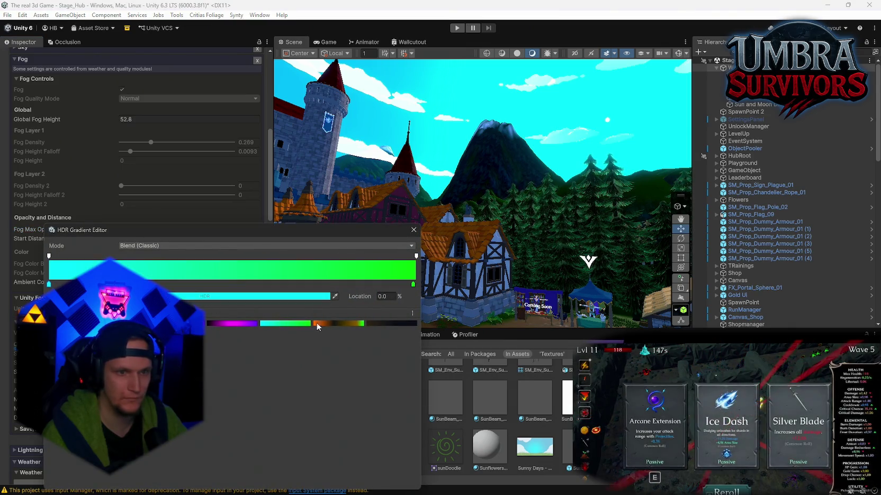
click(317, 323)
click(390, 324)
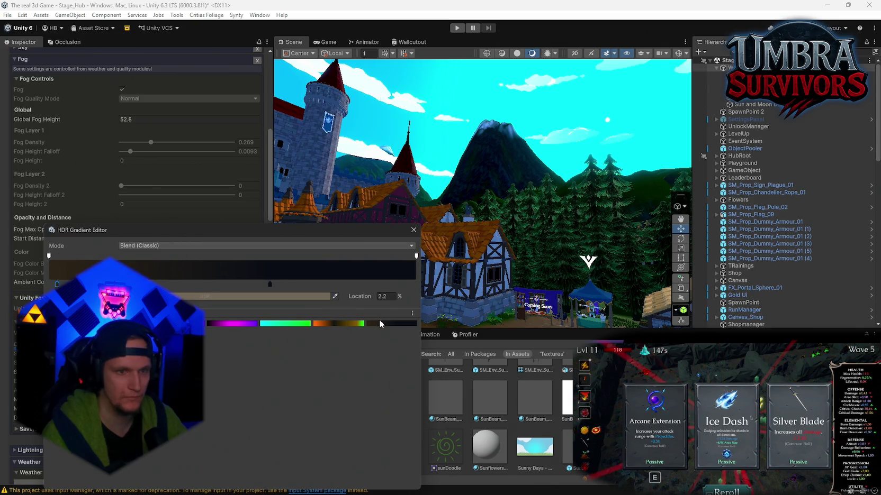
click(413, 230)
scroll(138, 159, up, 5)
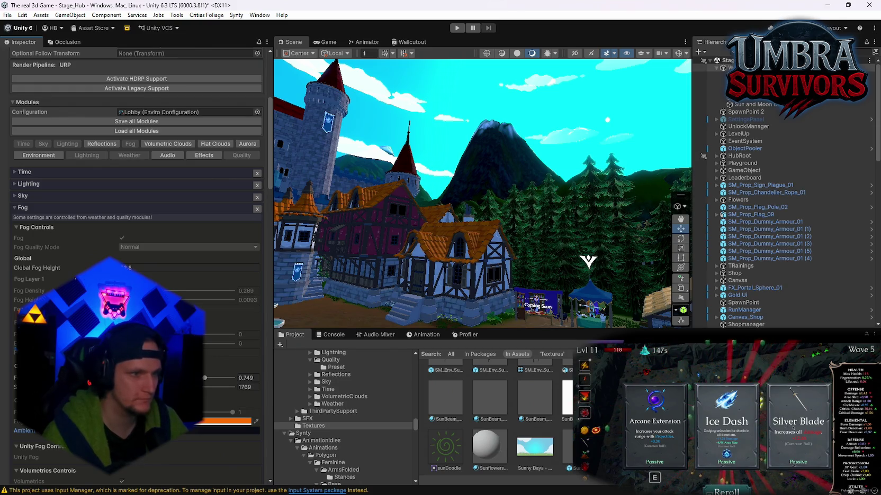
scroll(75, 279, down, 15)
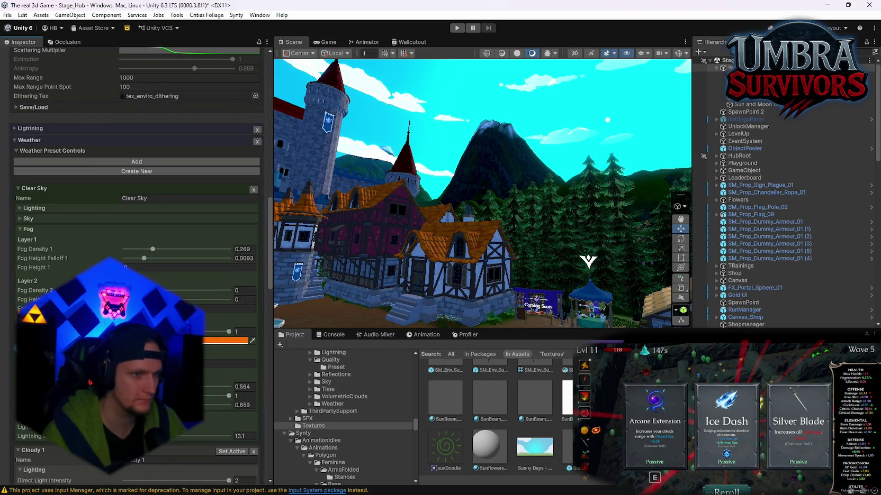
scroll(134, 222, down, 2)
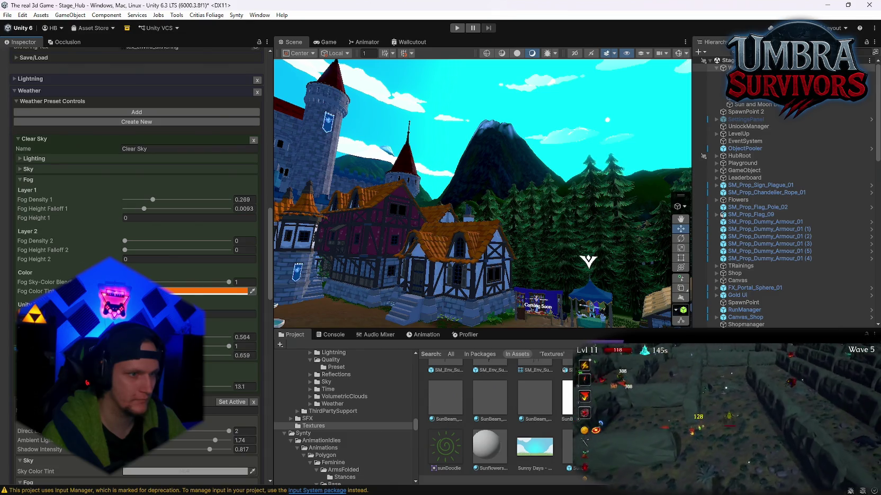
Tint the Clear Sky fog red (E50016) and lower Fog Sky-Color Blend to 0.097.
click(222, 291)
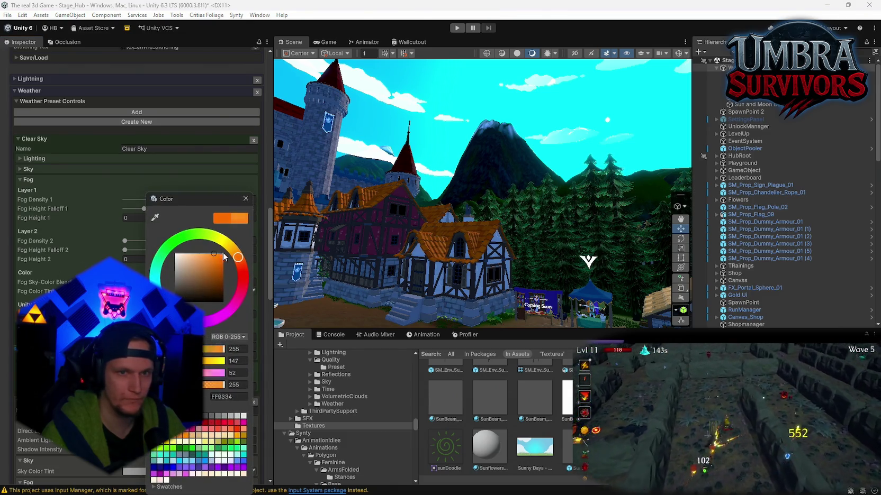
drag(225, 258, 175, 254)
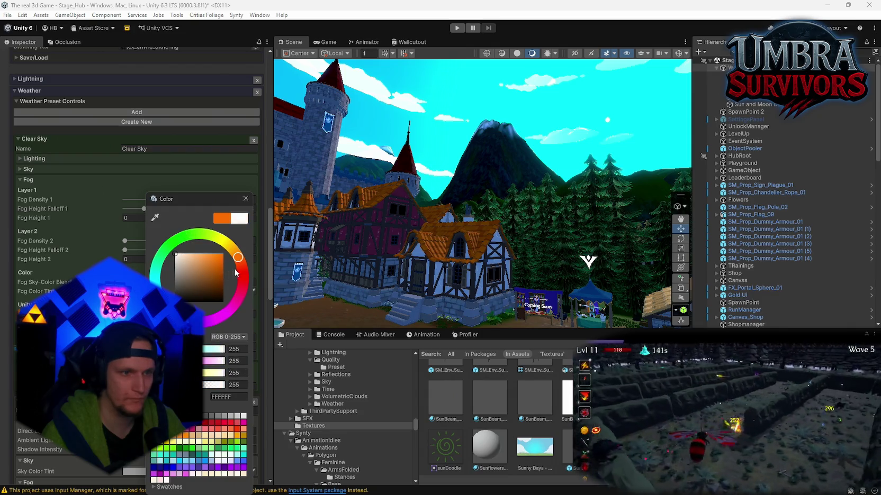
mouse_move(236, 273)
mouse_down()
mouse_move(245, 281)
mouse_move(228, 315)
mouse_move(156, 272)
mouse_up()
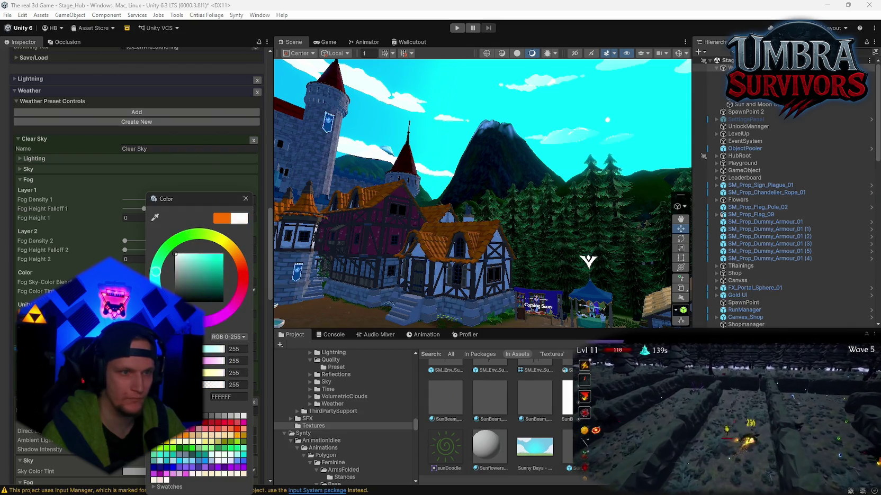
click(223, 259)
mouse_move(175, 312)
mouse_down()
mouse_move(214, 337)
mouse_move(190, 280)
mouse_move(204, 297)
mouse_move(212, 284)
mouse_up()
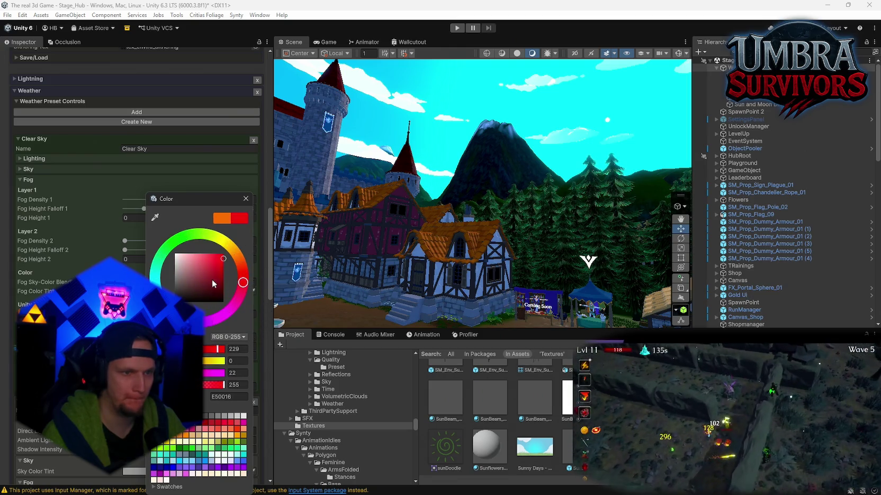
key(Return)
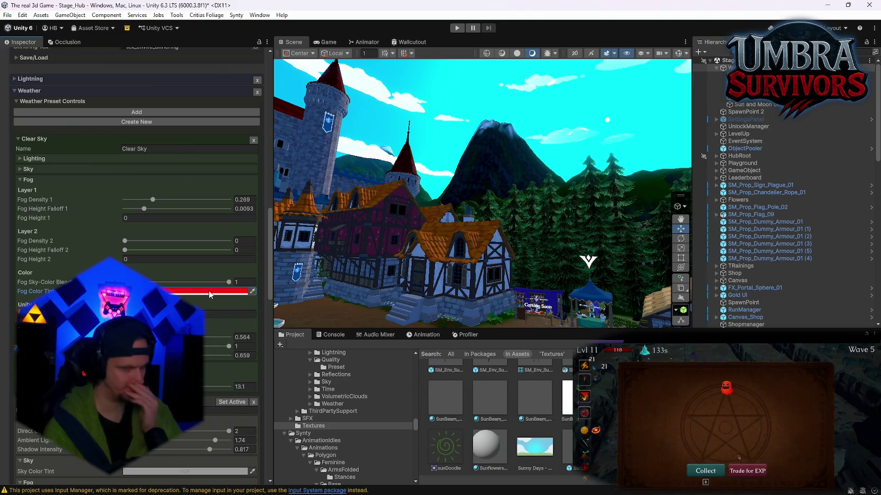
drag(229, 282, 135, 282)
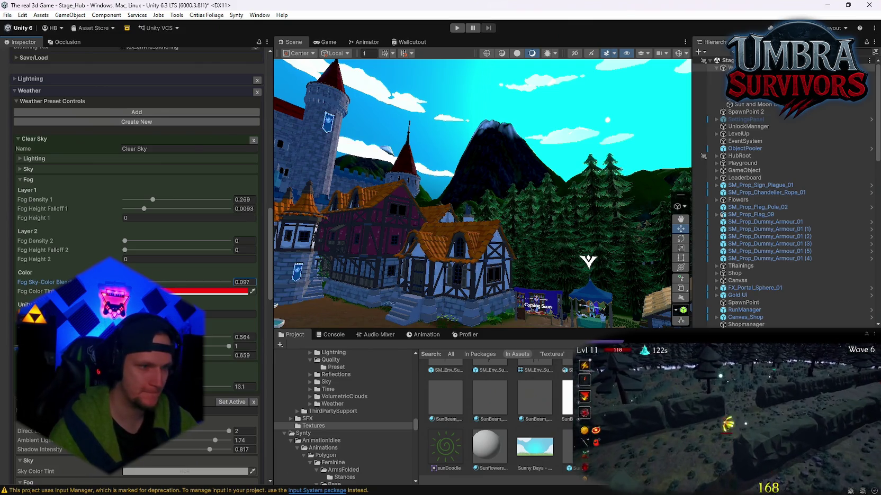
Set Clear Sky's Fog Sky-Color Blend back to 1.
key(Return)
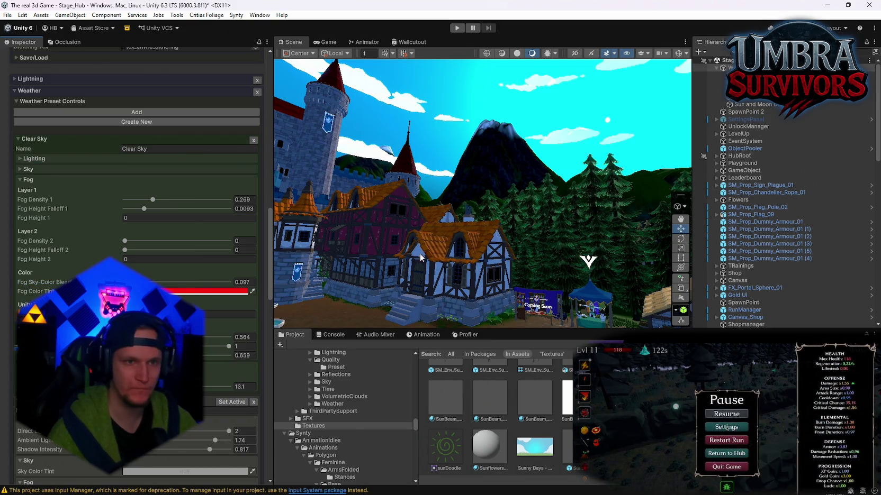
click(212, 291)
click(244, 283)
text(1)
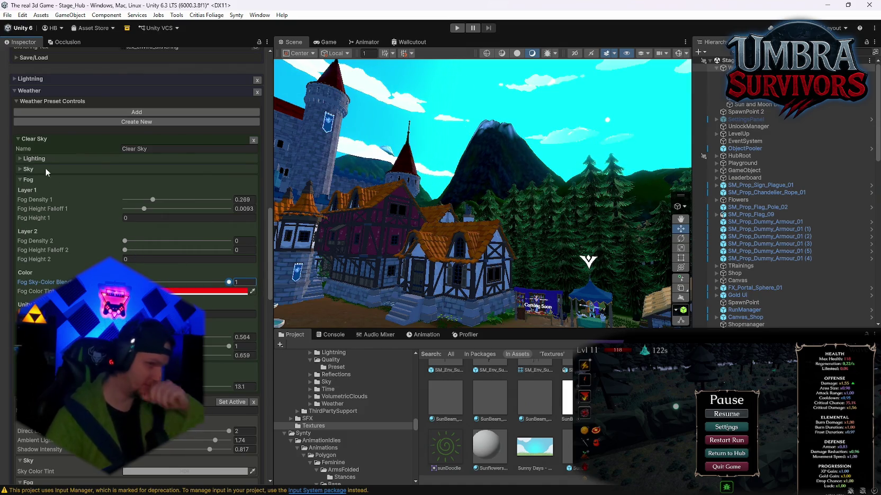
Tint the Clear Sky sky orange-red (RGB 226, 45, 0) and view the sunset in the scene.
click(28, 168)
click(155, 181)
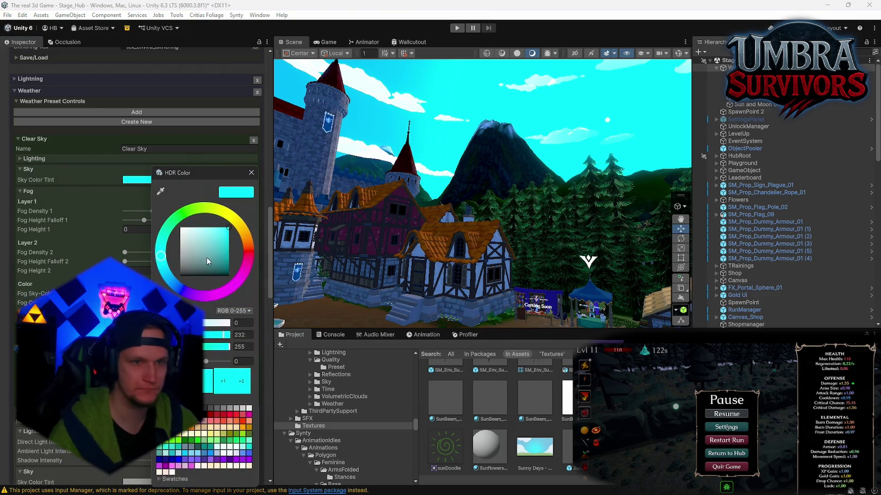
mouse_move(206, 257)
mouse_down()
mouse_move(189, 279)
mouse_move(178, 225)
mouse_move(181, 249)
mouse_move(160, 201)
mouse_up()
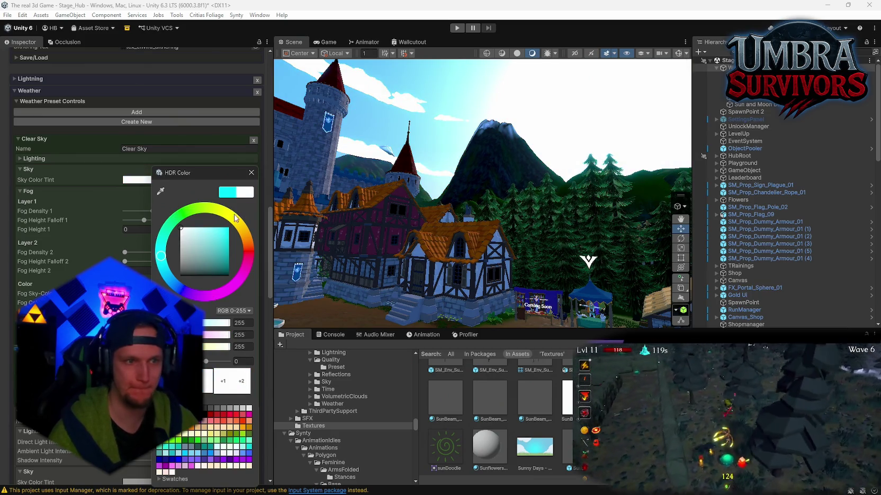
click(160, 191)
click(242, 421)
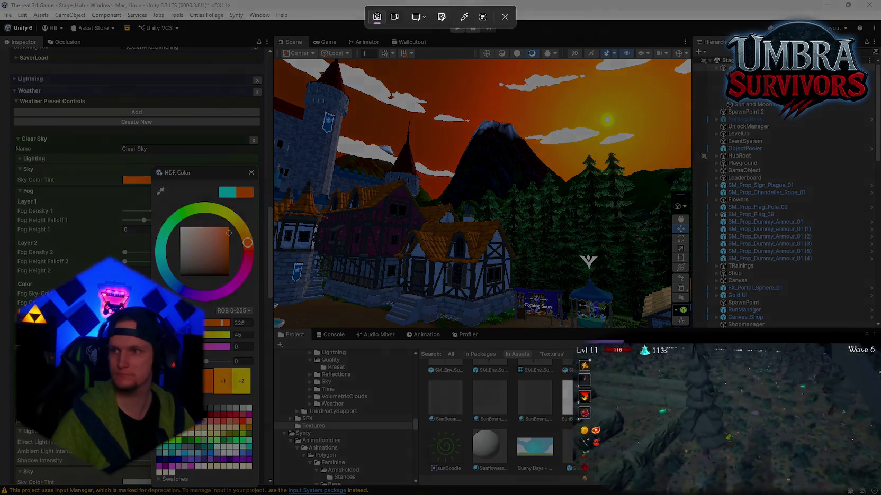
click(440, 202)
mouse_move(440, 203)
mouse_down()
mouse_move(475, 183)
mouse_move(434, 192)
mouse_move(561, 154)
mouse_up()
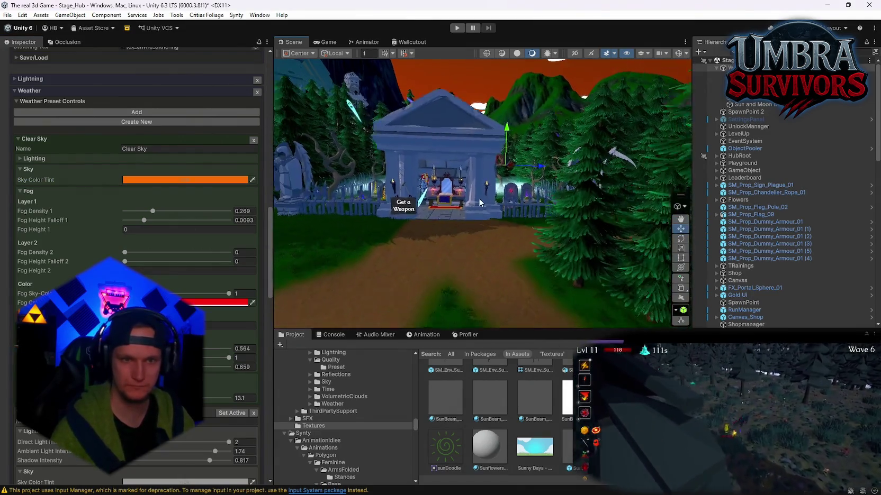
scroll(433, 193, down, 5)
key(super+shift+s)
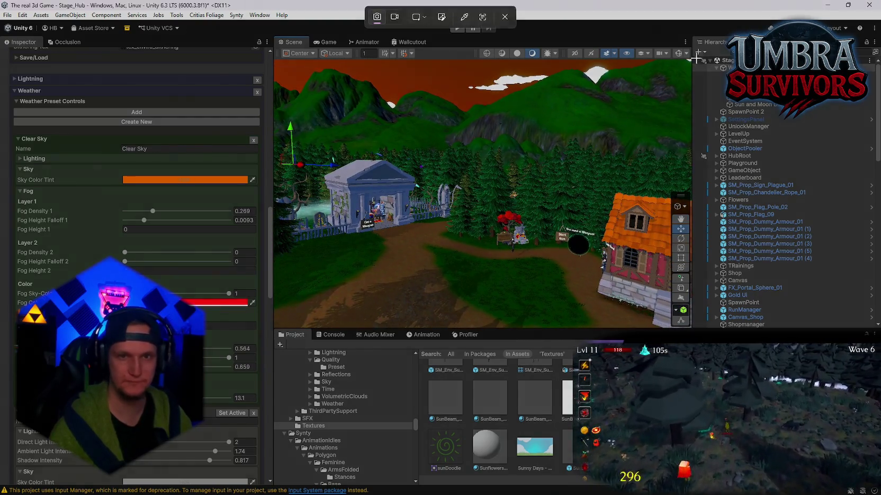
drag(405, 51, 700, 289)
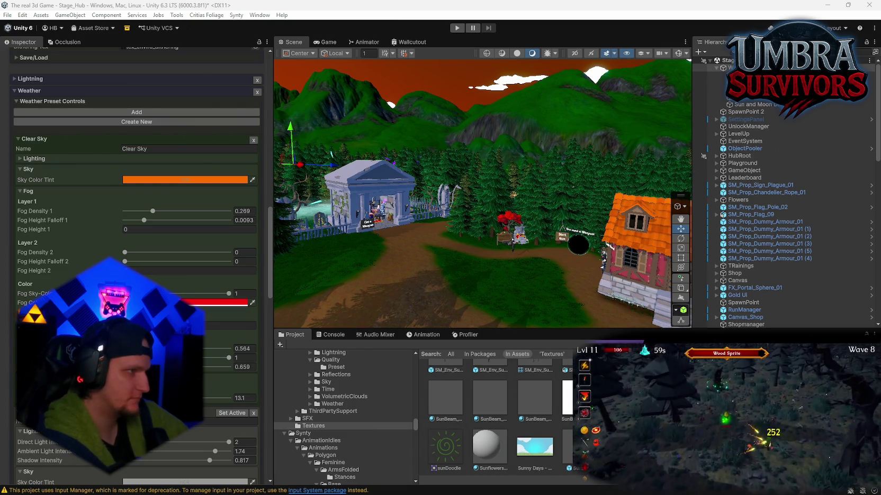
key(alt+Tab)
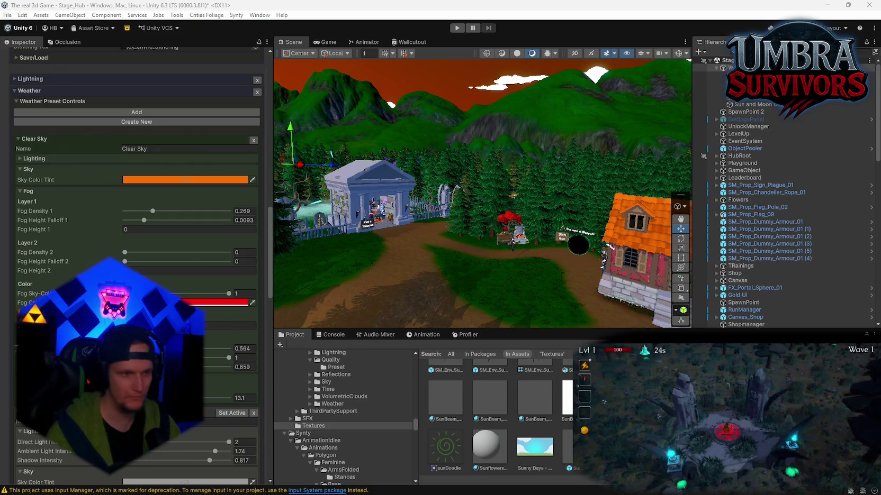
Screenshot the sky tint colour picker, then set the sky tint's green channel to 255.
click(183, 180)
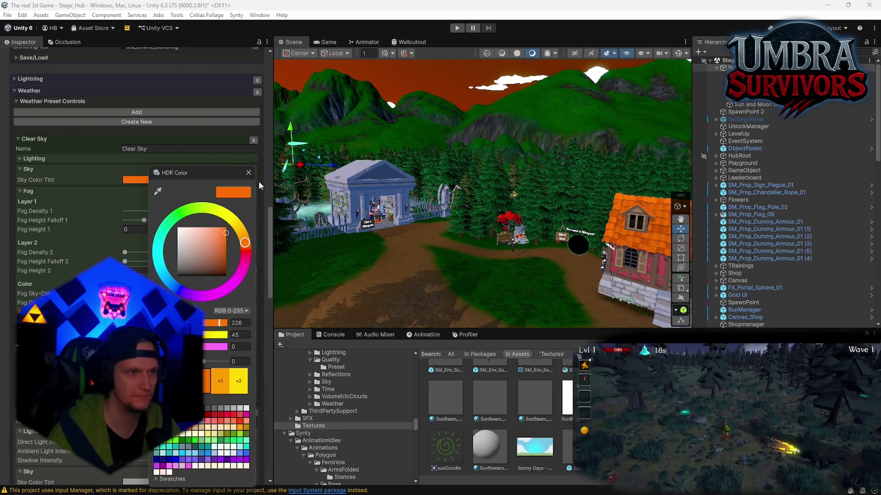
key(super+shift+s)
key(Escape)
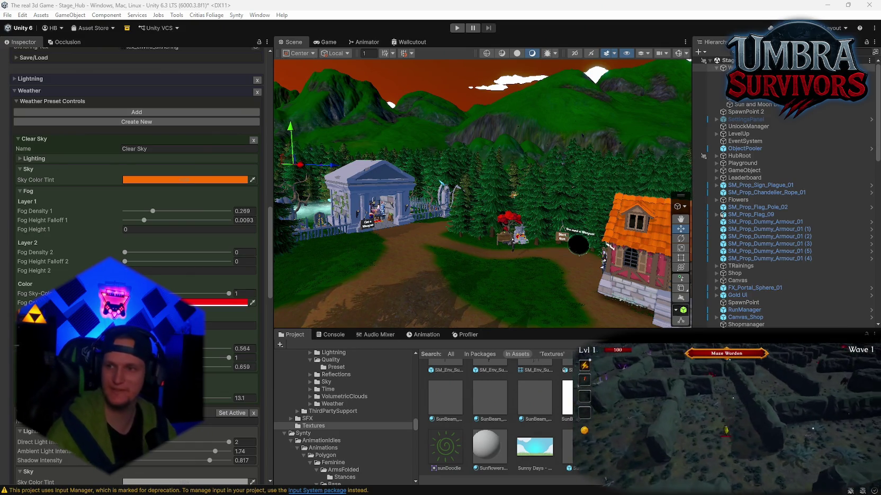
click(142, 180)
key(Escape)
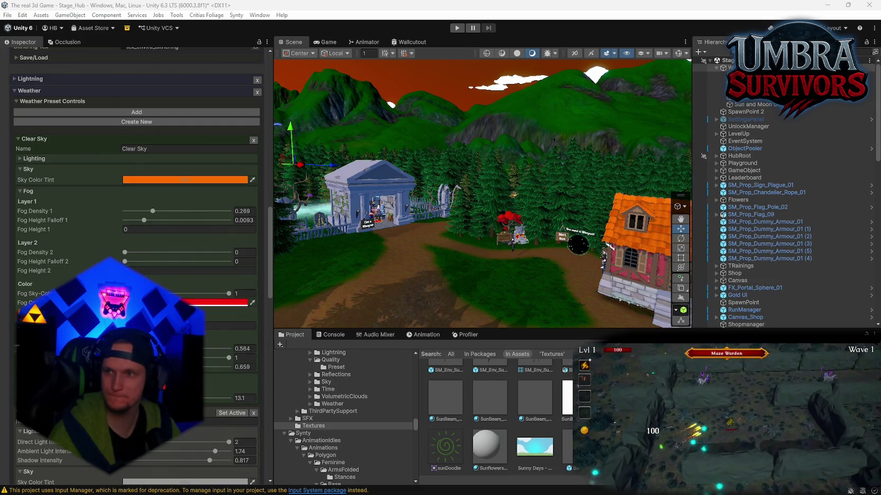
click(154, 176)
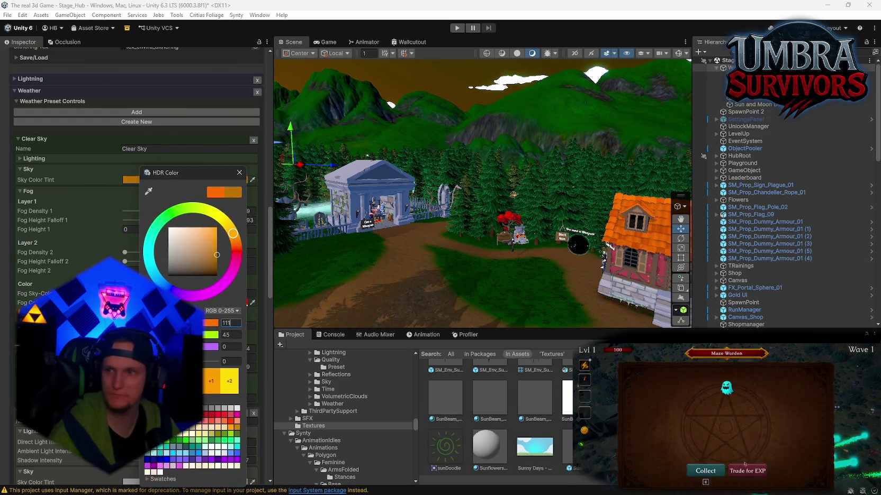
click(746, 468)
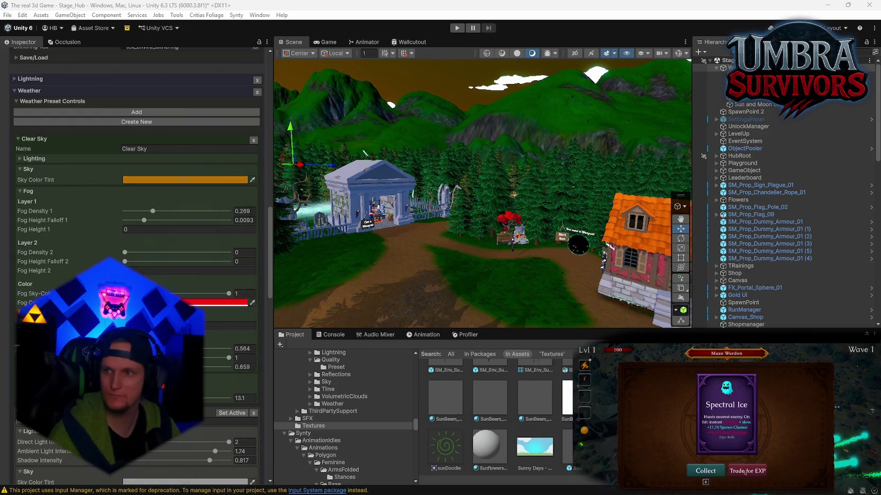
click(156, 181)
text(255)
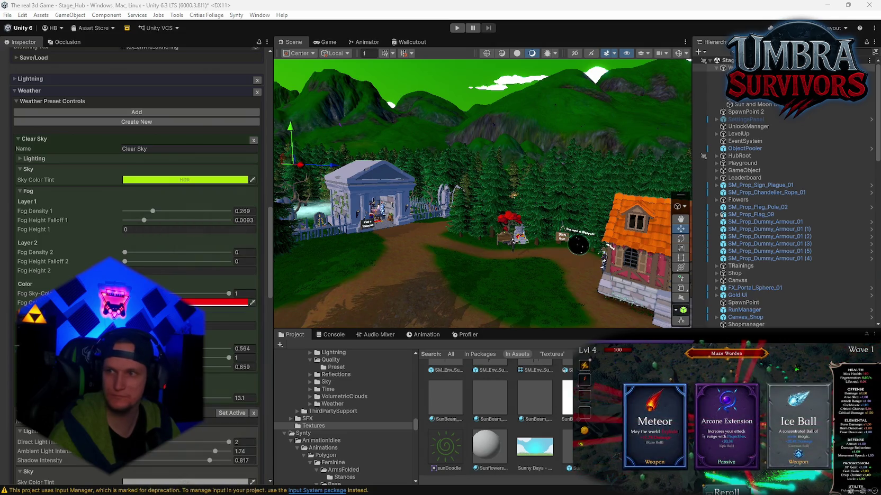
Set the sky tint's blue channel to 255 for a light blue sky and fly around the hub.
click(163, 182)
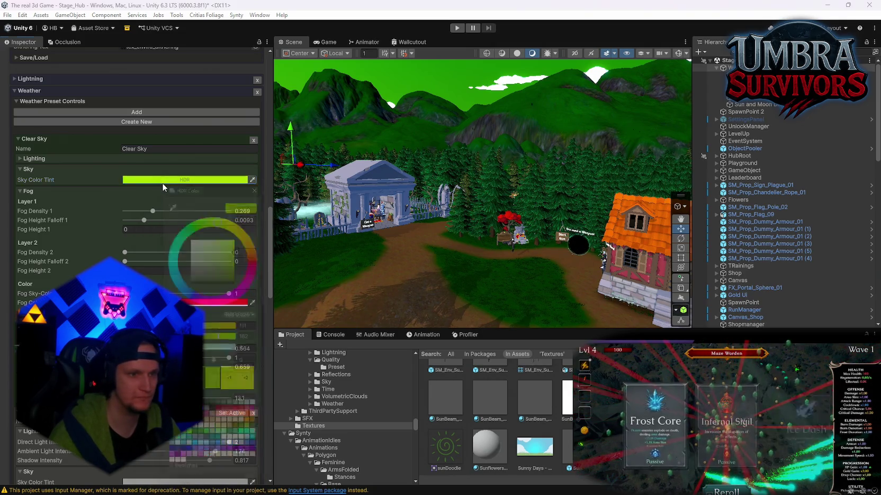
click(254, 350)
text(255)
key(Return)
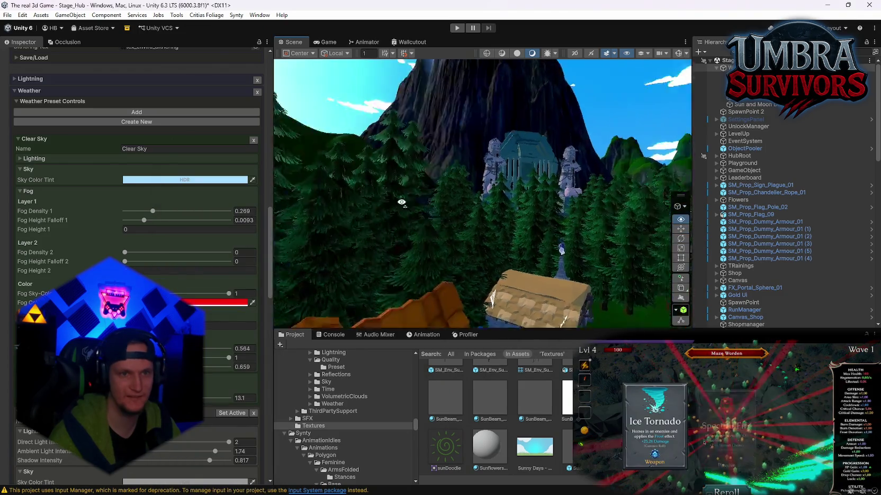
drag(346, 158, 466, 201)
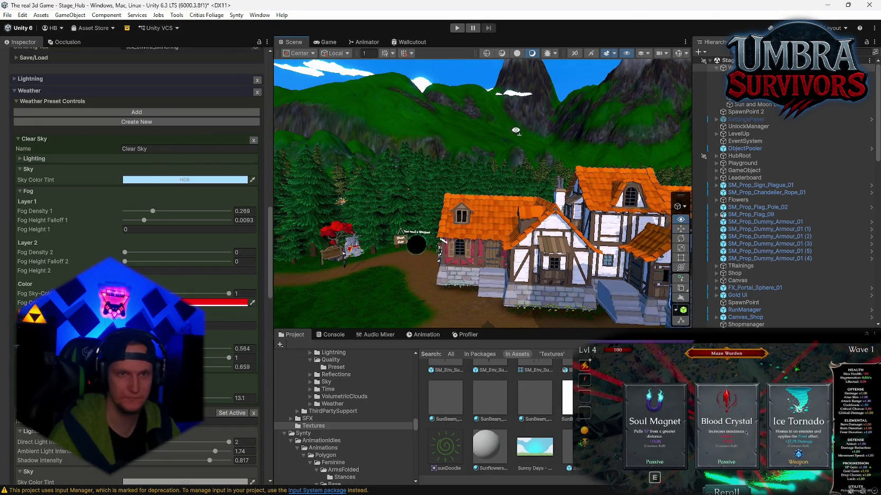
mouse_move(662, 132)
mouse_down()
mouse_move(704, 111)
mouse_move(406, 131)
mouse_move(745, 151)
mouse_move(604, 158)
mouse_move(570, 134)
mouse_move(503, 121)
mouse_up()
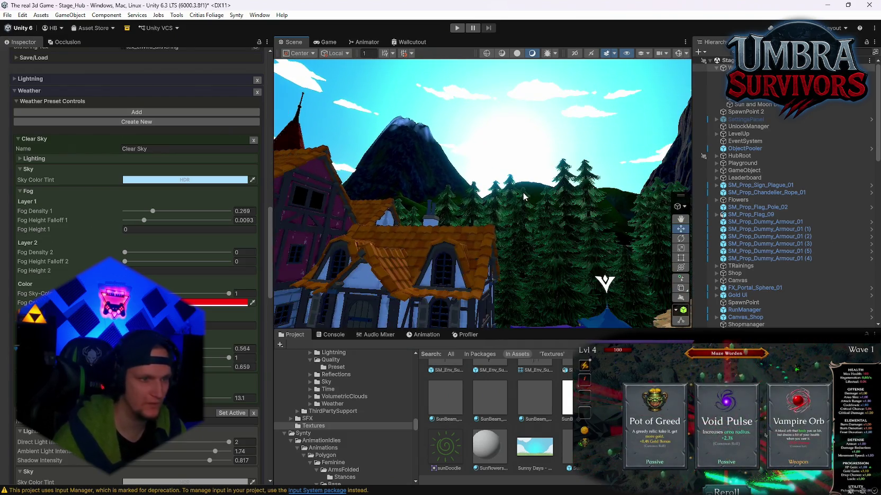
Collapse Fog, drag Sun Scale from 79.3 down to 3.36, and open the Sun Disc Color Gradient.
scroll(172, 281, down, 5)
scroll(171, 284, up, 7)
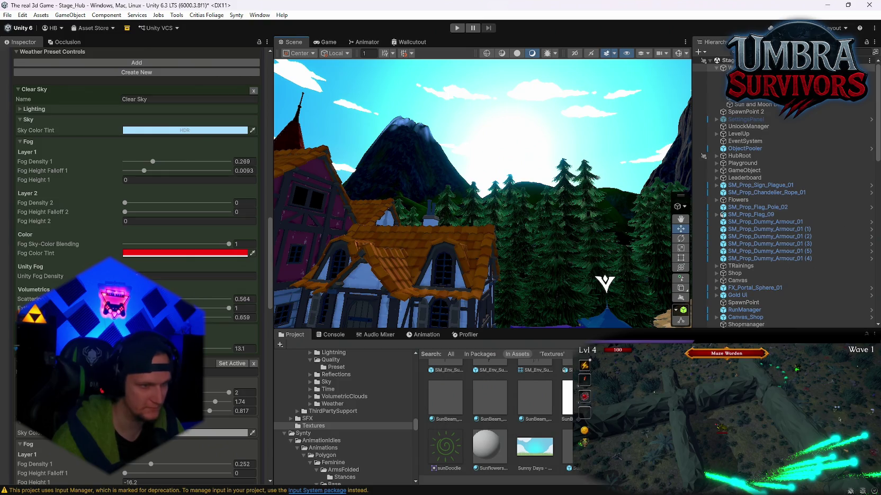
scroll(64, 275, up, 15)
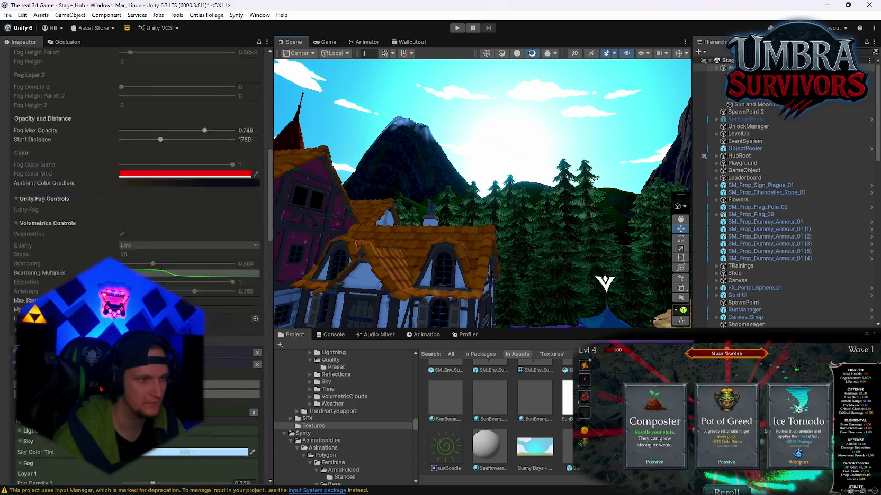
scroll(136, 212, up, 3)
click(16, 158)
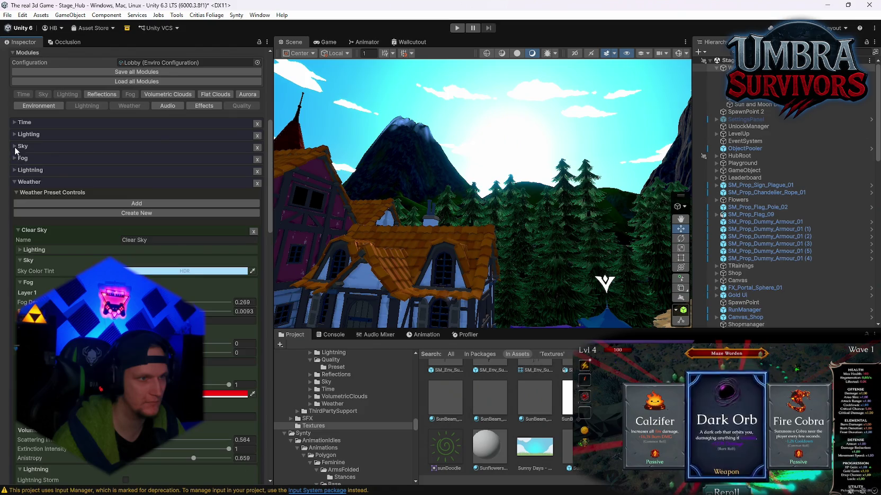
click(17, 149)
click(22, 169)
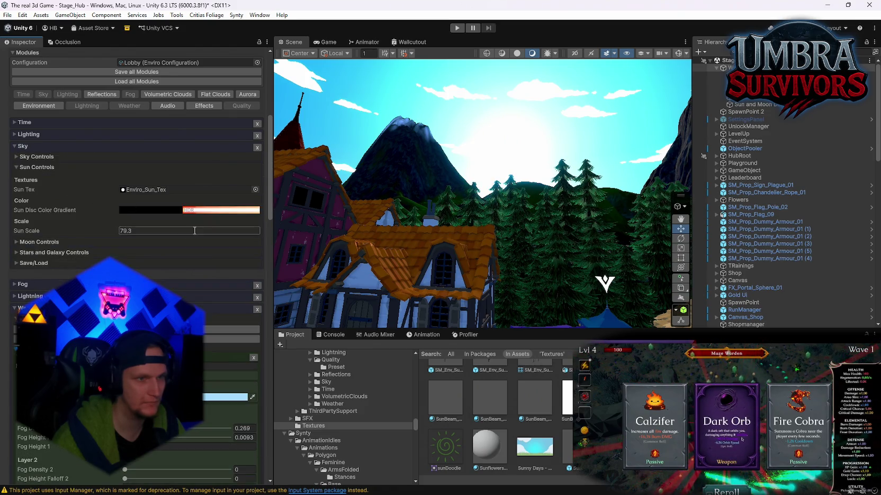
drag(128, 227, 28, 242)
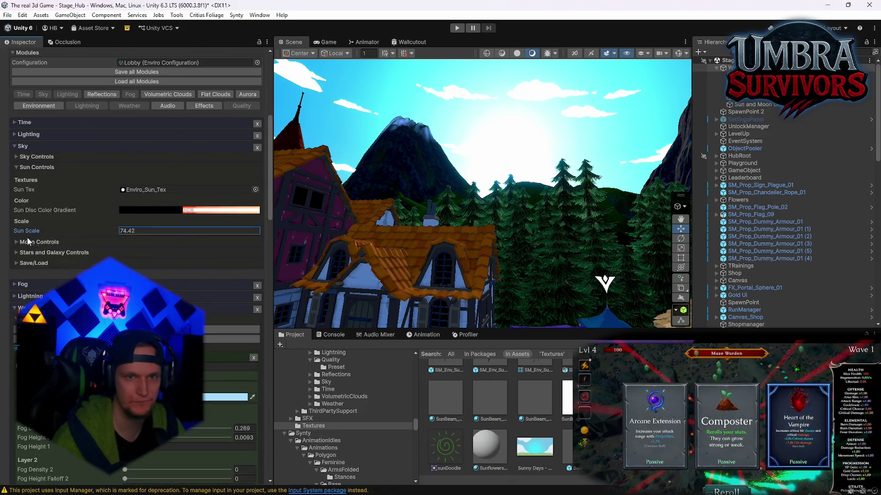
drag(493, 243, 30, 239)
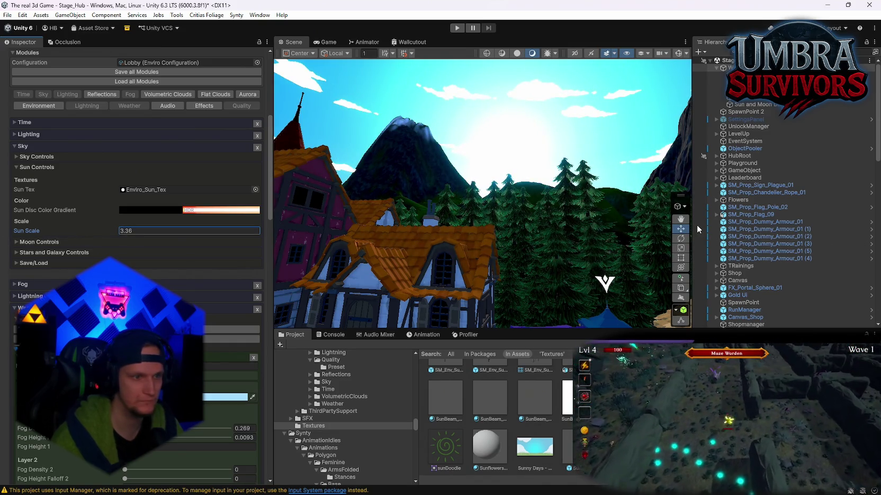
click(137, 211)
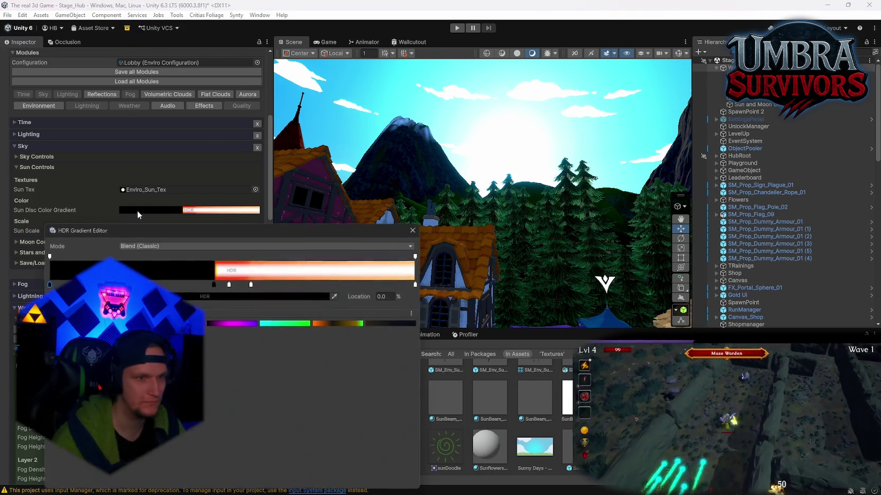
Shift the sun disc gradient's black-to-red boundary and keys to about 63%, widening the black part.
mouse_move(214, 284)
mouse_down()
mouse_move(111, 285)
mouse_move(208, 284)
mouse_move(184, 284)
mouse_up()
right_click(488, 194)
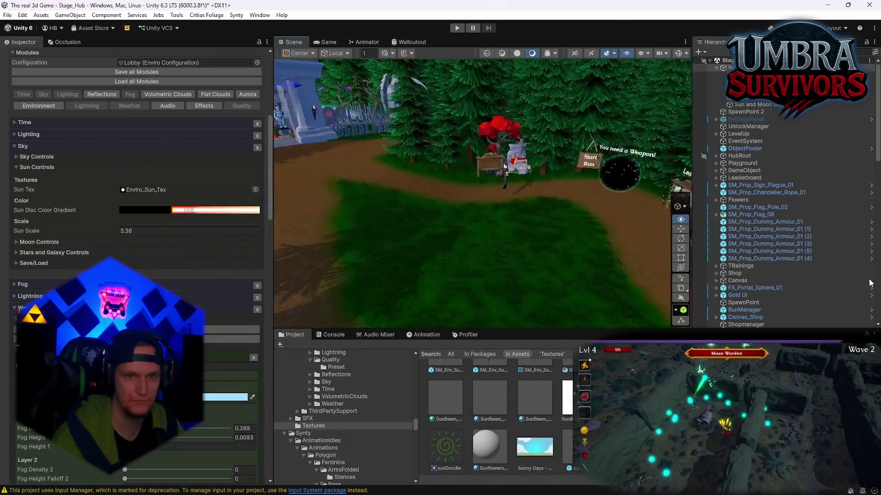
mouse_move(487, 194)
mouse_down()
mouse_move(476, 160)
mouse_move(488, 138)
mouse_move(521, 154)
mouse_move(403, 201)
mouse_up()
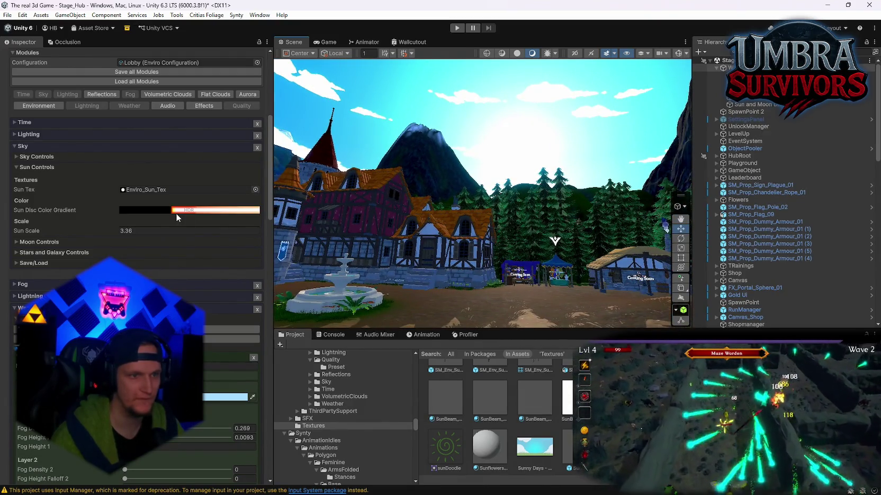
click(174, 212)
mouse_move(252, 288)
mouse_down()
mouse_move(329, 289)
mouse_move(245, 290)
mouse_up()
drag(185, 286, 318, 285)
click(279, 286)
mouse_move(261, 285)
mouse_down()
mouse_move(293, 285)
mouse_move(211, 286)
mouse_move(349, 288)
mouse_move(47, 287)
mouse_up()
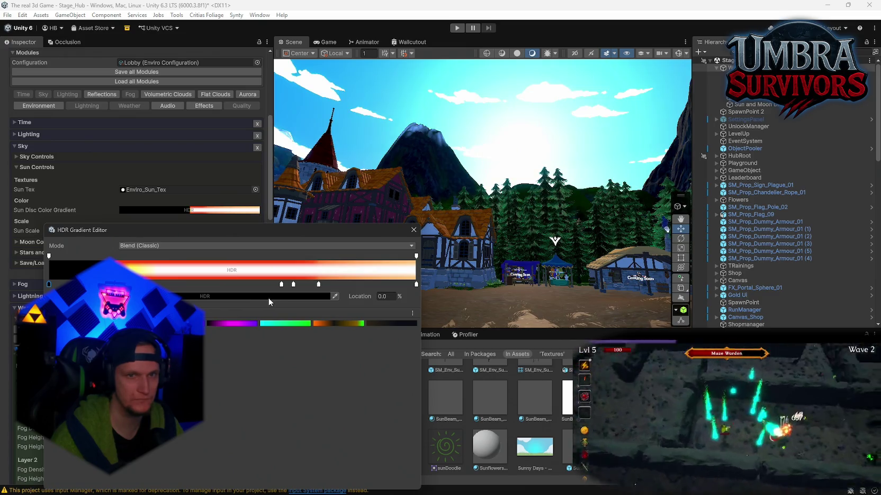
Move the black boundary key to 43.8% and add a new colour key near 81%.
click(193, 210)
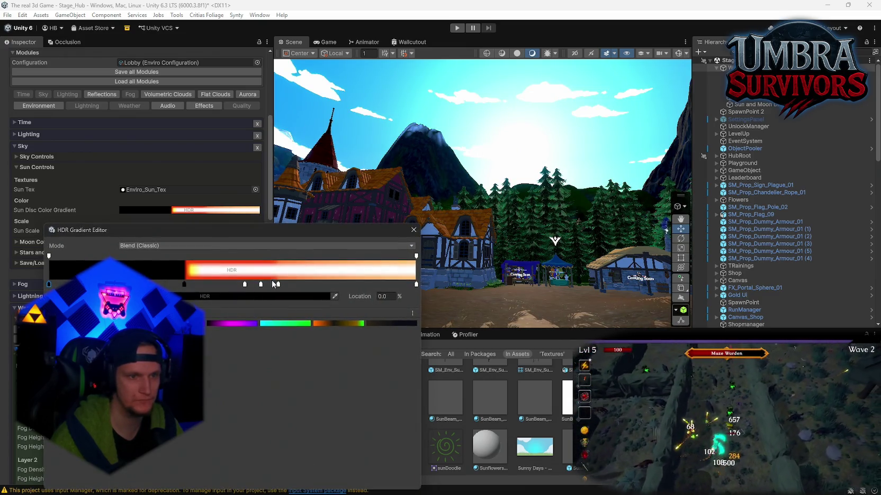
mouse_move(185, 287)
mouse_down()
mouse_move(142, 287)
mouse_move(210, 286)
mouse_up()
click(349, 286)
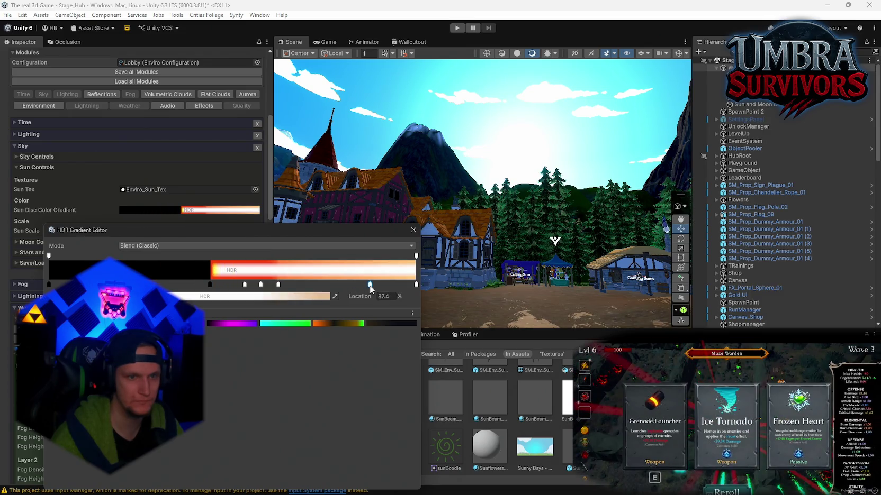
click(219, 297)
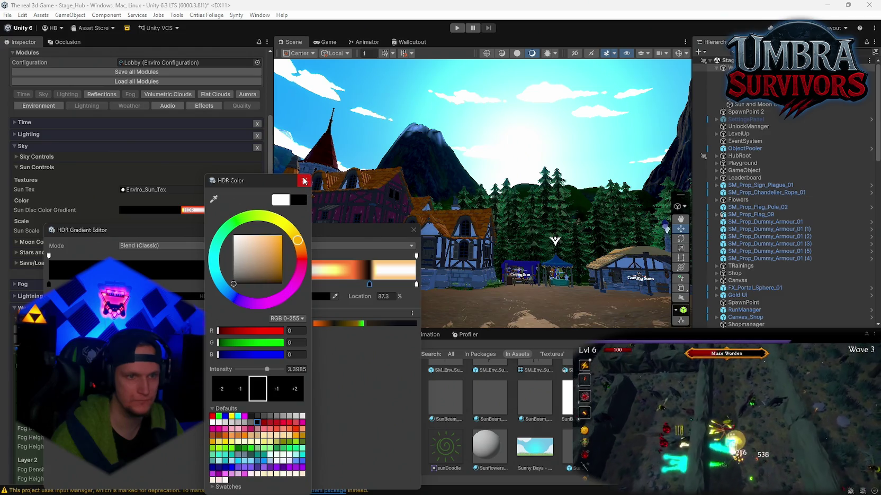
click(305, 181)
Slide the colour key to about 92%, shorten the bright band, and set Sun Scale to 15.
mouse_move(370, 286)
mouse_down()
mouse_move(418, 286)
mouse_move(247, 287)
mouse_move(296, 287)
mouse_move(286, 288)
mouse_up()
click(338, 285)
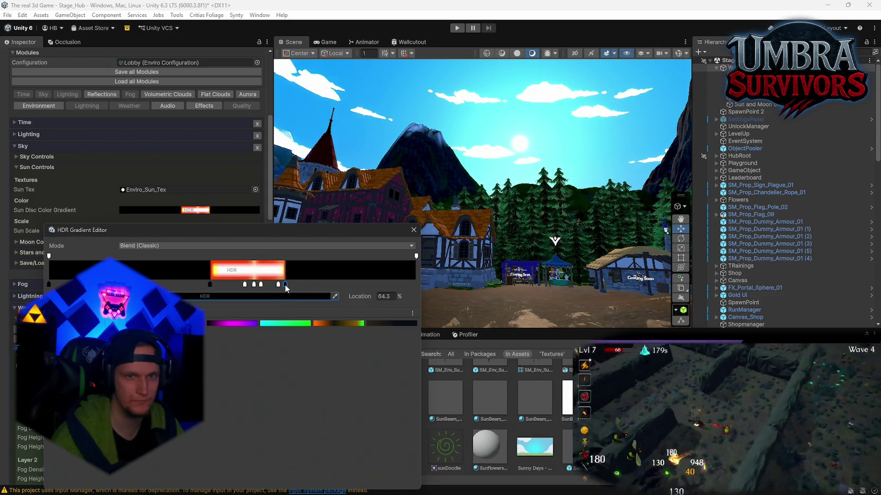
mouse_move(466, 249)
mouse_down()
mouse_move(490, 207)
mouse_move(524, 201)
mouse_up()
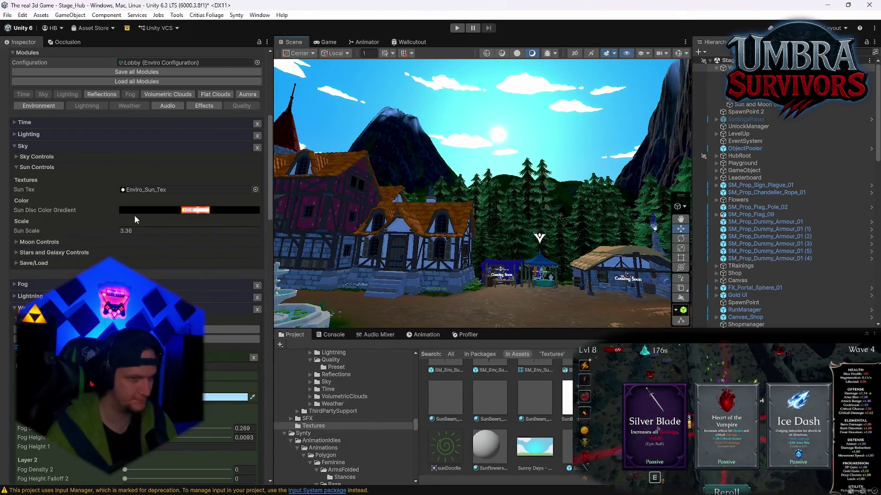
mouse_move(102, 233)
mouse_down()
mouse_move(61, 234)
mouse_move(133, 240)
mouse_up()
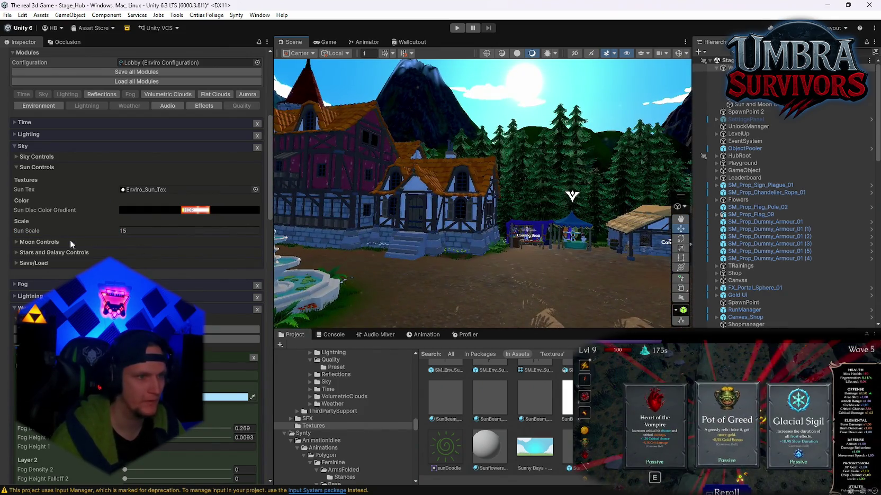
click(18, 157)
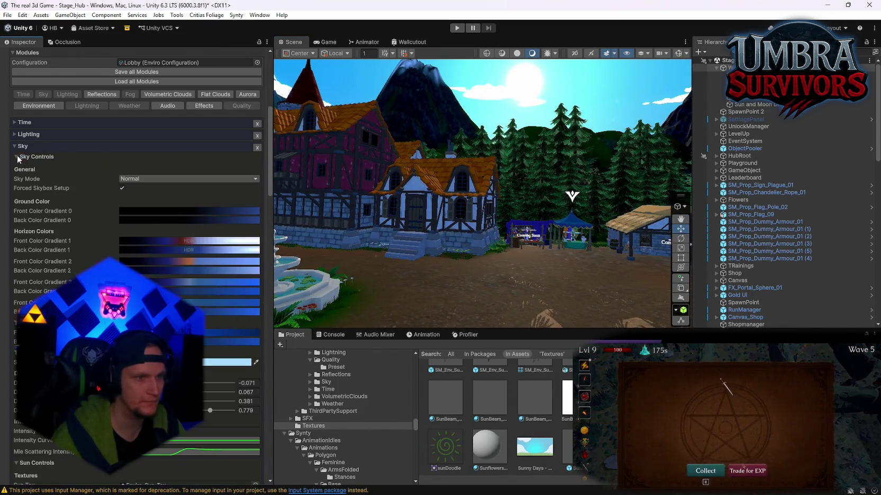
Keep Sky Mode on Normal and turn the scene camera to show more sky.
click(158, 179)
click(142, 189)
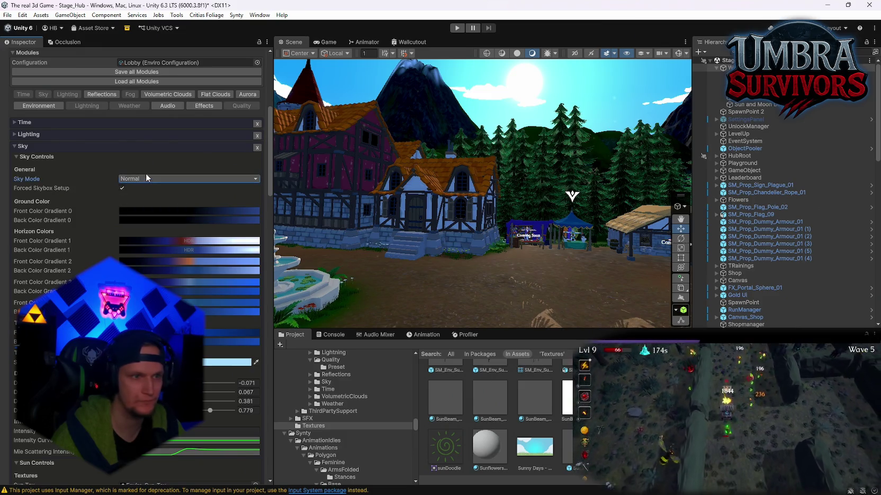
click(146, 179)
click(141, 190)
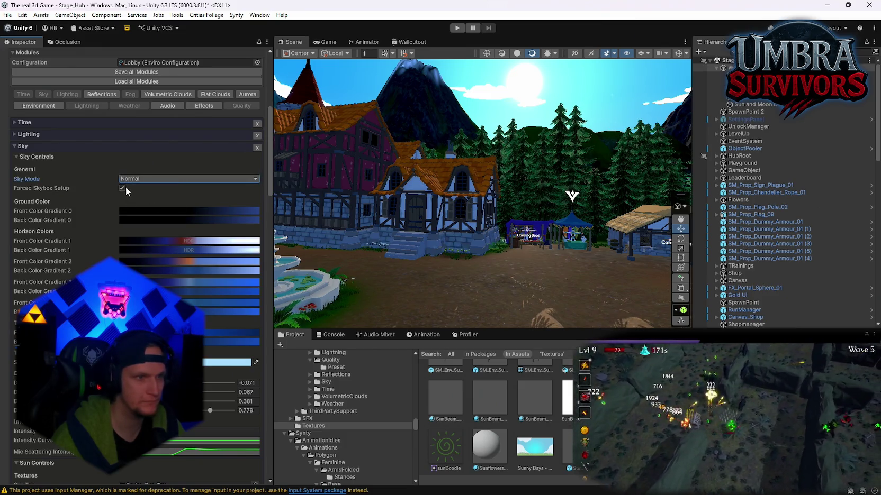
click(124, 187)
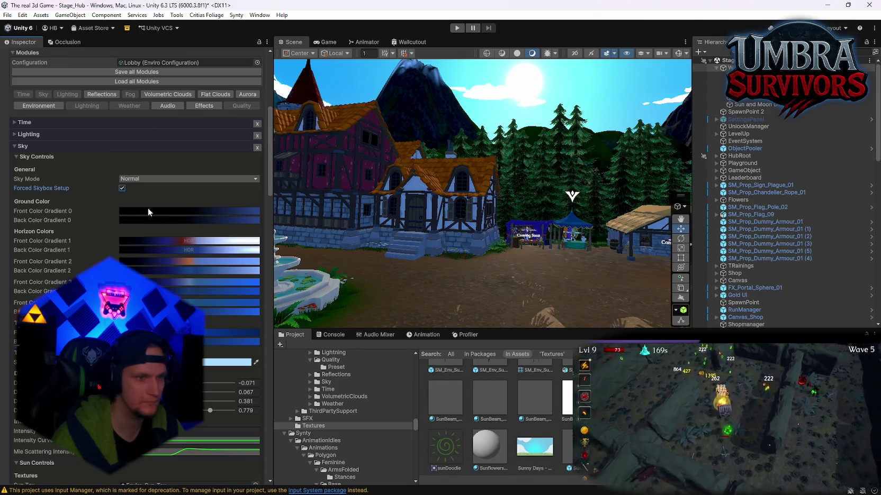
drag(370, 244, 385, 272)
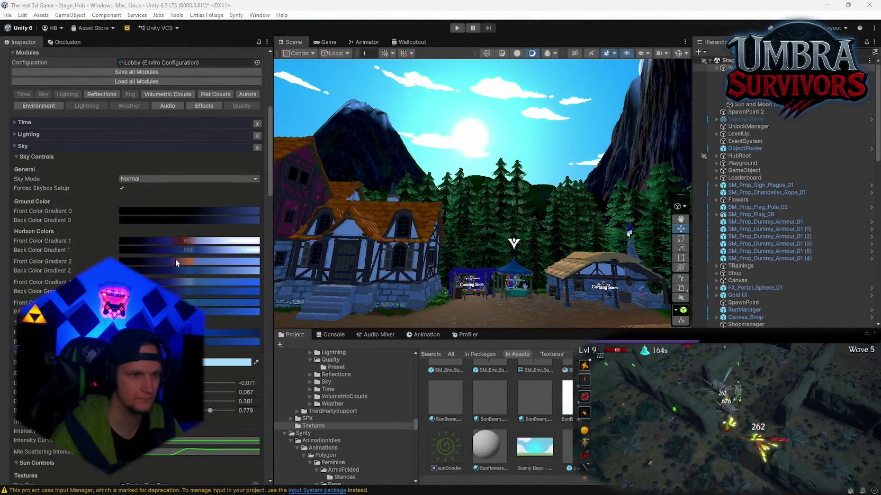
Set horizon Distribution 0 to -0.086 and Distribution 1 to 0.293.
click(186, 240)
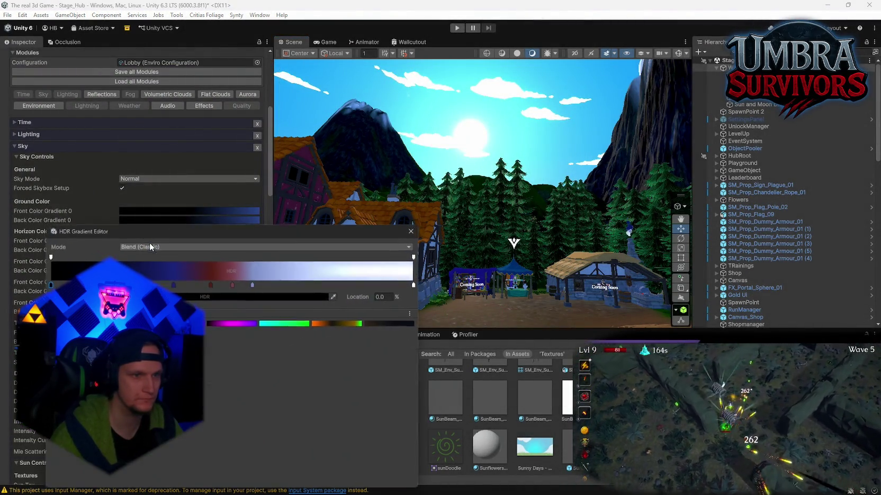
key(Escape)
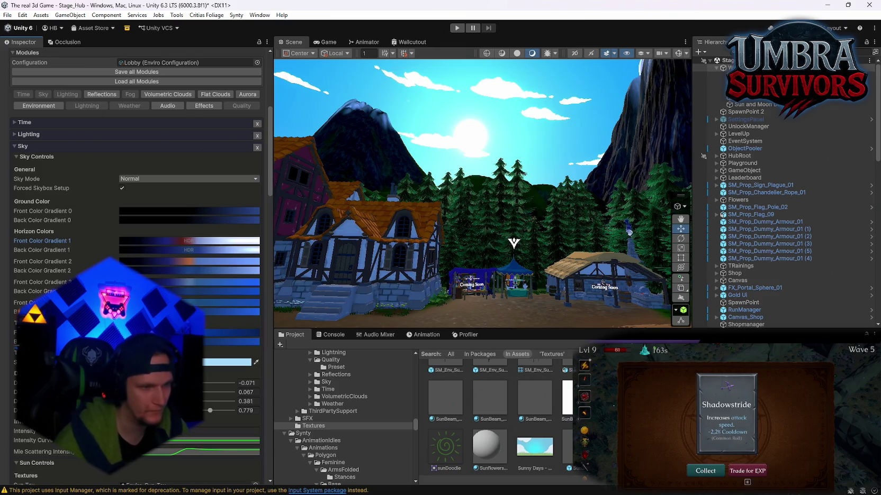
text(0.036)
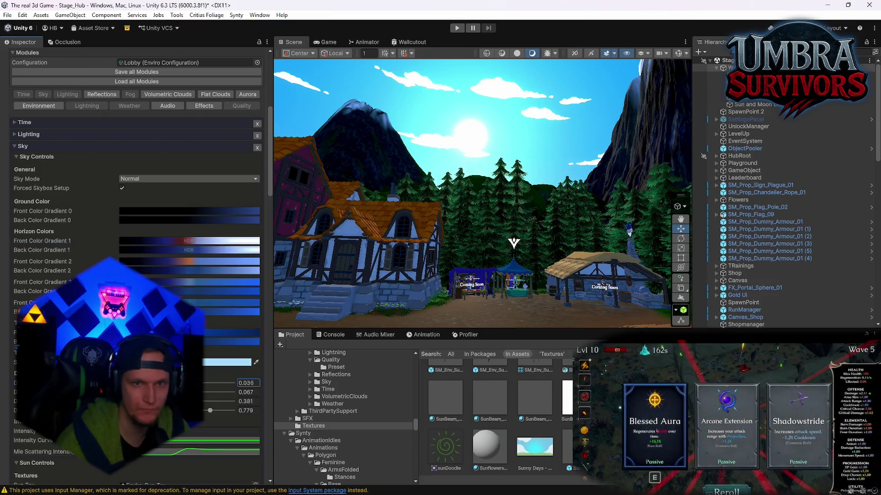
text(-0.086)
scroll(136, 212, down, 3)
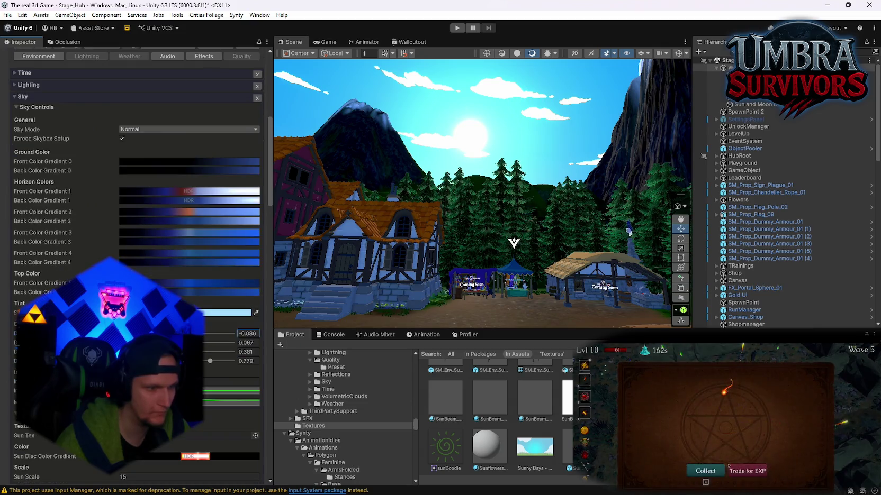
key(Tab)
text(0.298)
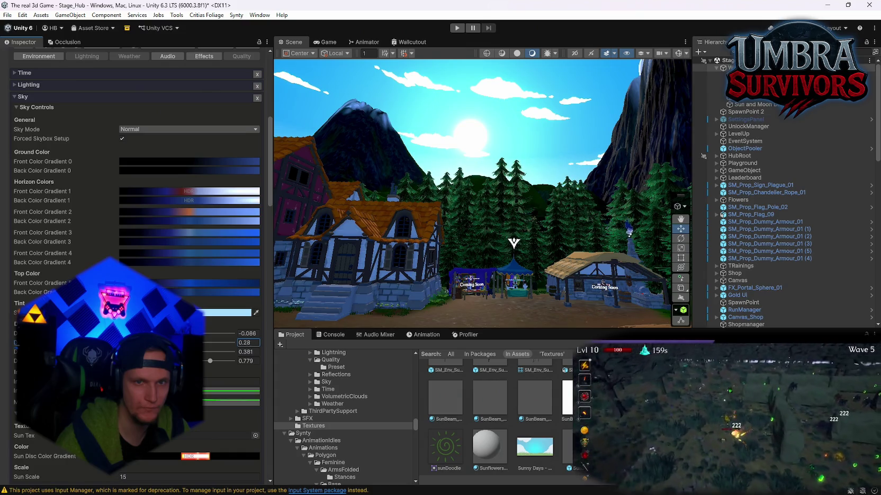
text(w)
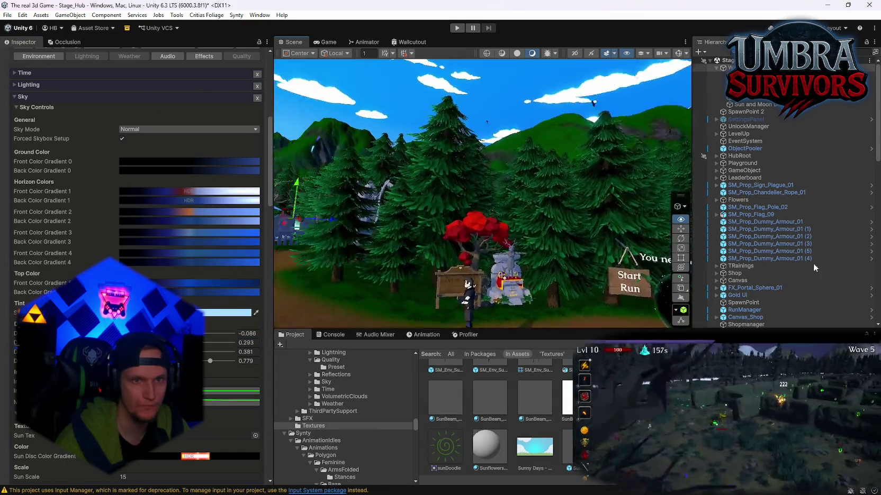
mouse_move(689, 268)
mouse_down()
mouse_move(414, 248)
mouse_move(411, 238)
mouse_up()
Apply a darker preset to the orange-white horizon gradient and move a colour key to about 59%.
scroll(138, 212, down, 8)
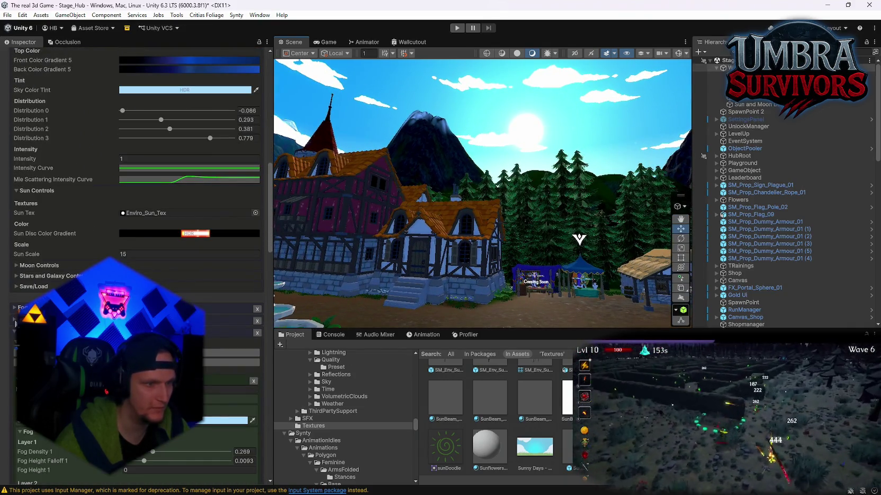
click(161, 120)
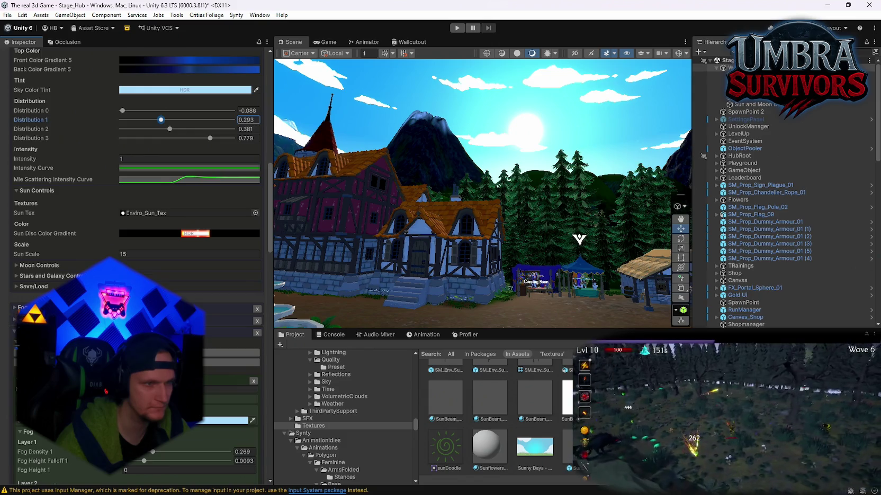
scroll(138, 212, up, 12)
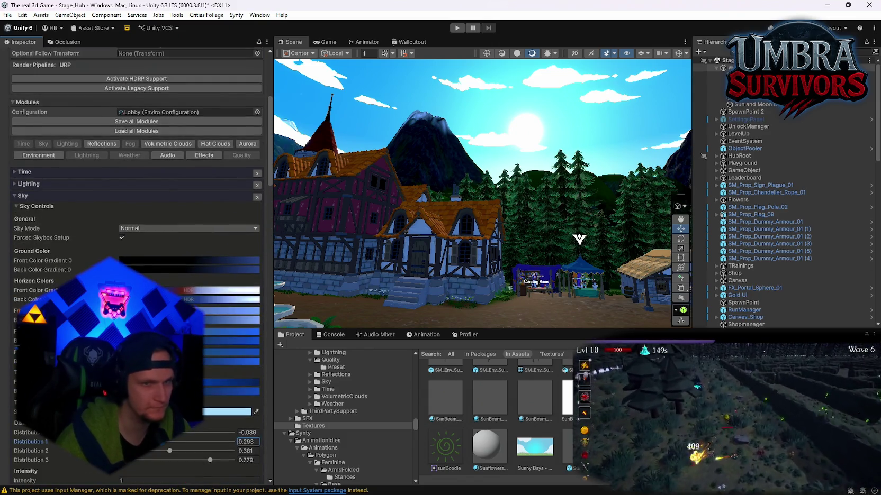
scroll(137, 212, down, 6)
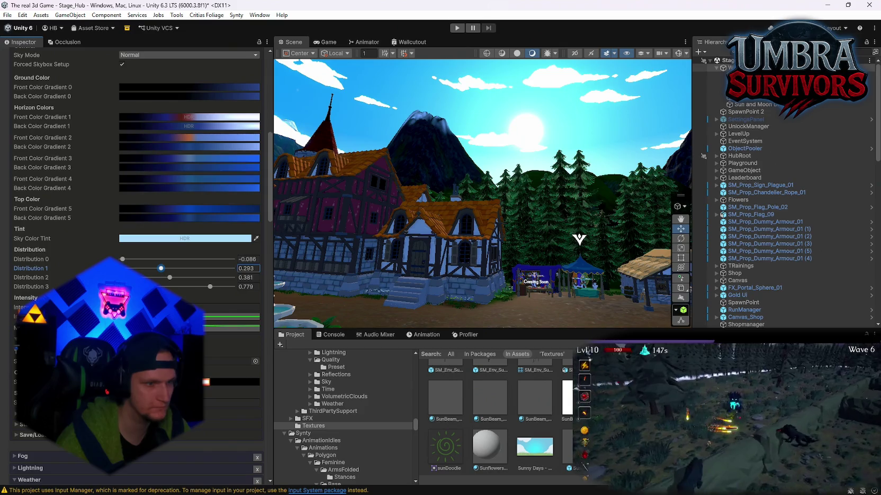
click(233, 403)
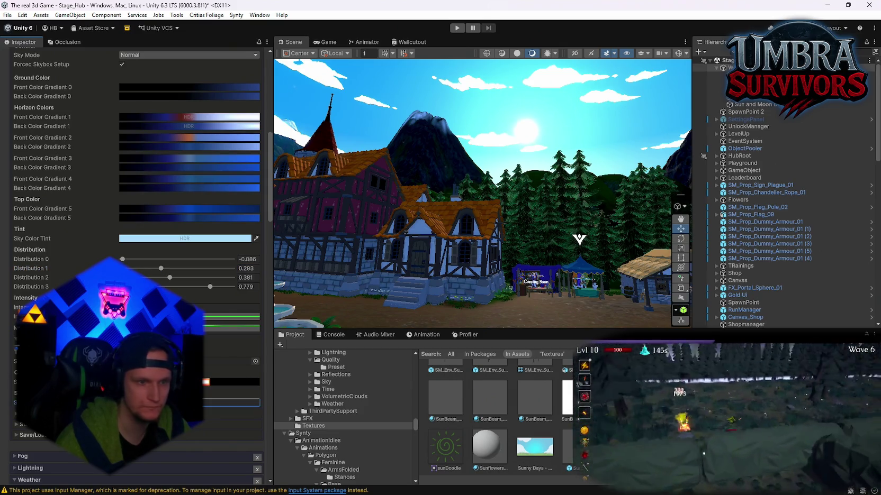
click(232, 381)
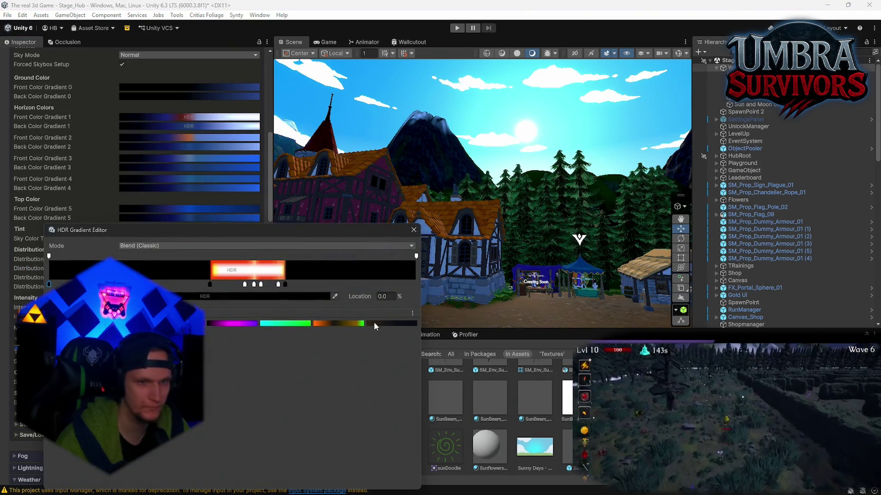
click(373, 324)
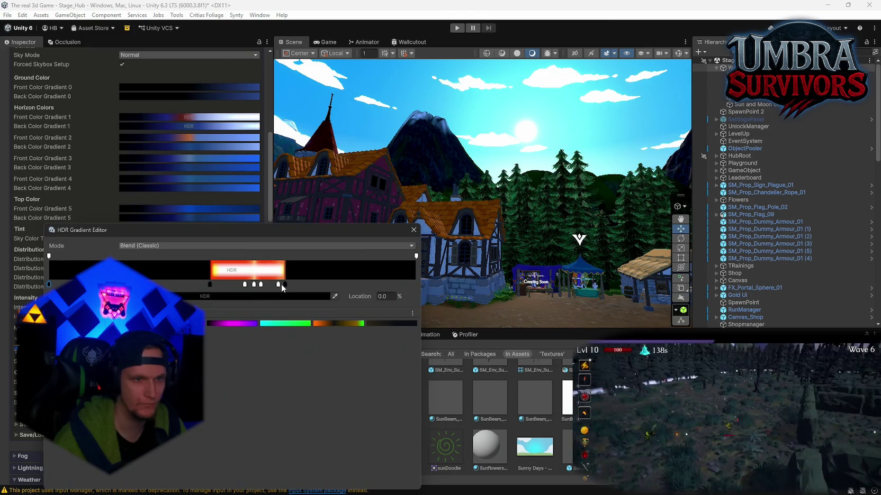
drag(281, 286, 266, 287)
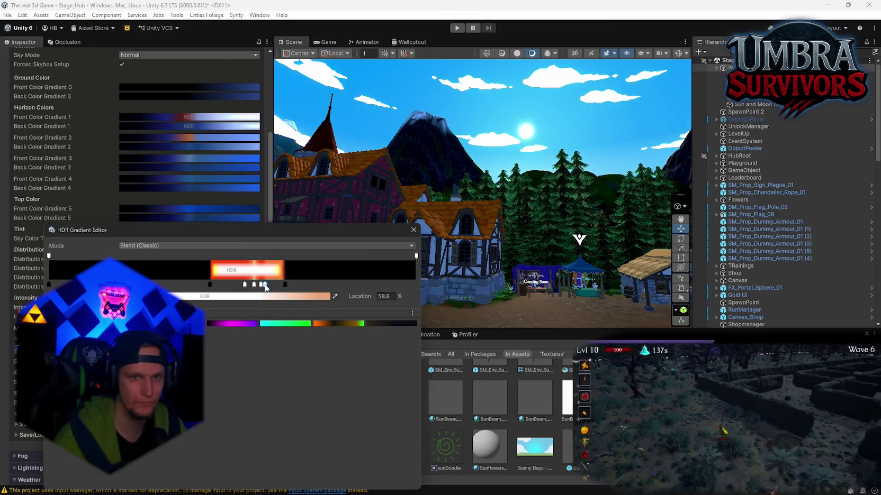
click(413, 229)
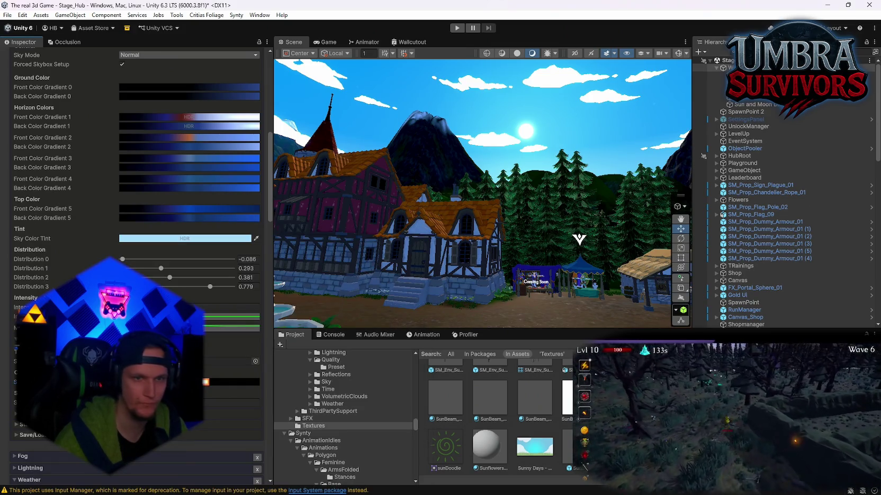
Retune Sun Scale to about 15.6 and sky Intensity to 0.86.
click(231, 403)
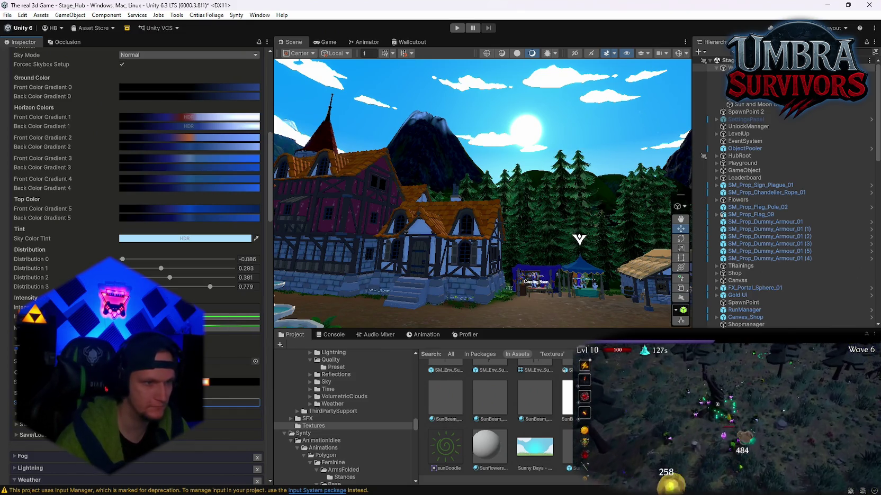
click(232, 307)
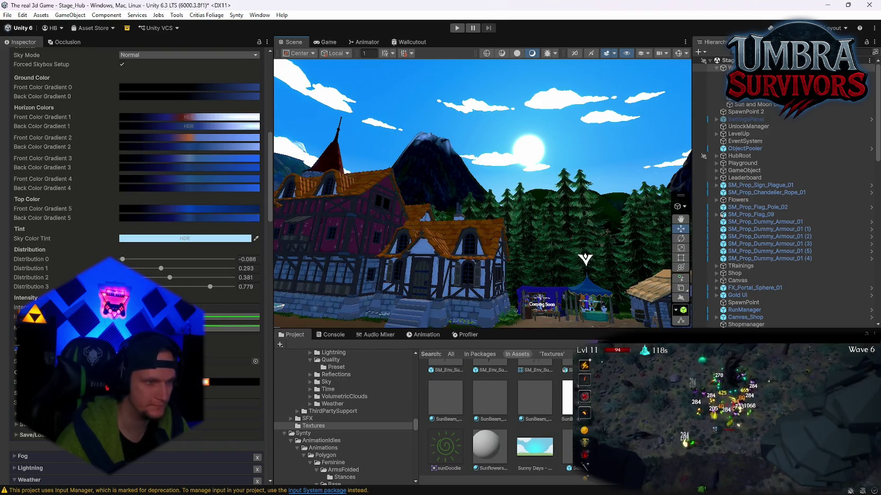
scroll(137, 211, up, 5)
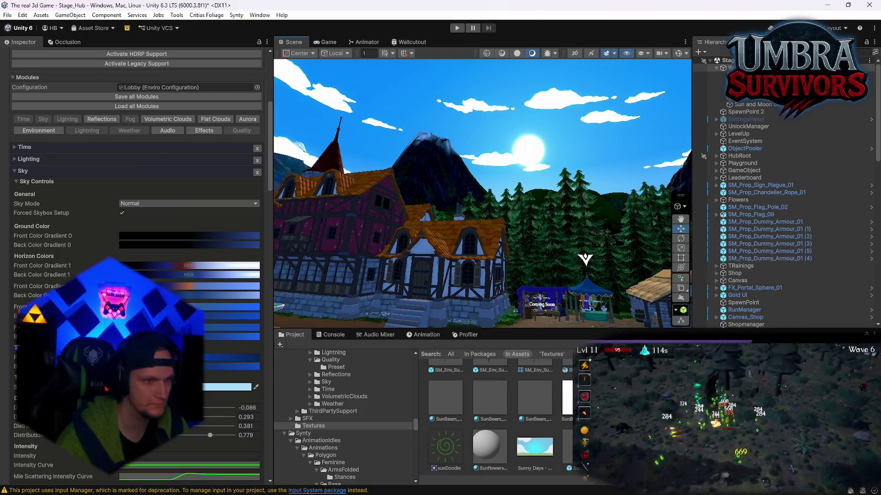
Slide a key of the black-to-blue horizon gradient to 59.3% and close the editor.
click(180, 287)
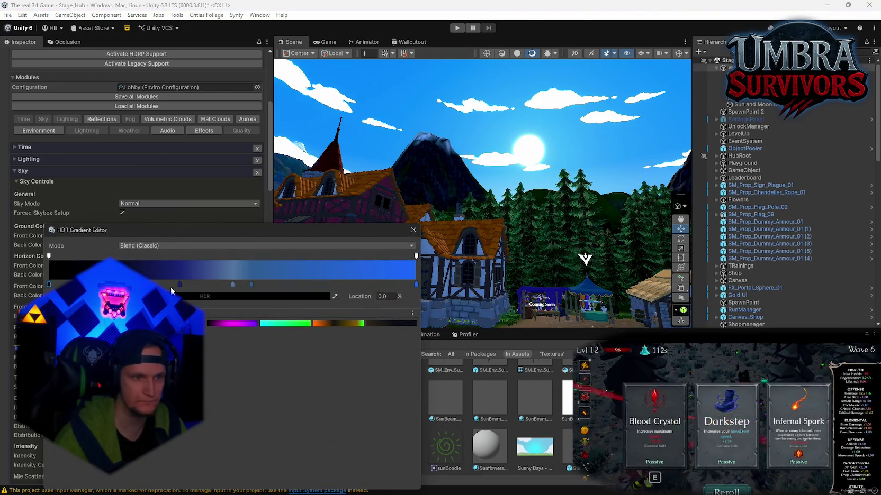
mouse_move(180, 289)
mouse_down()
mouse_move(321, 286)
mouse_move(267, 286)
mouse_up()
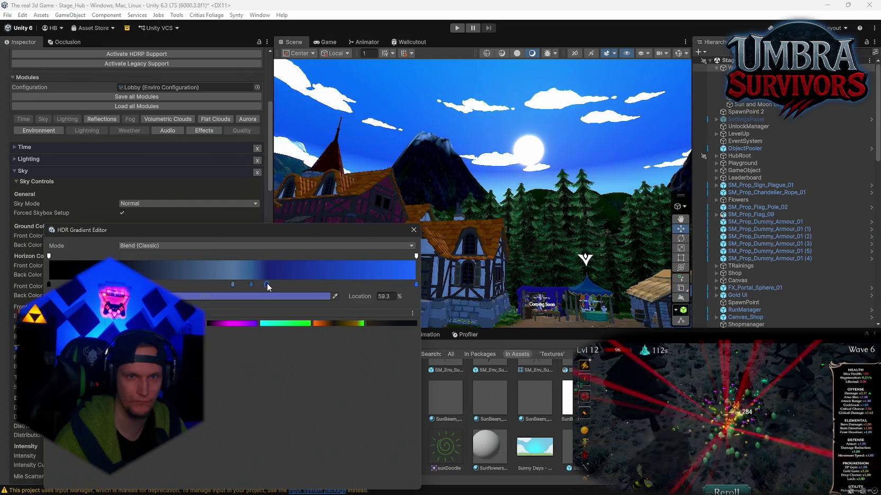
key(Escape)
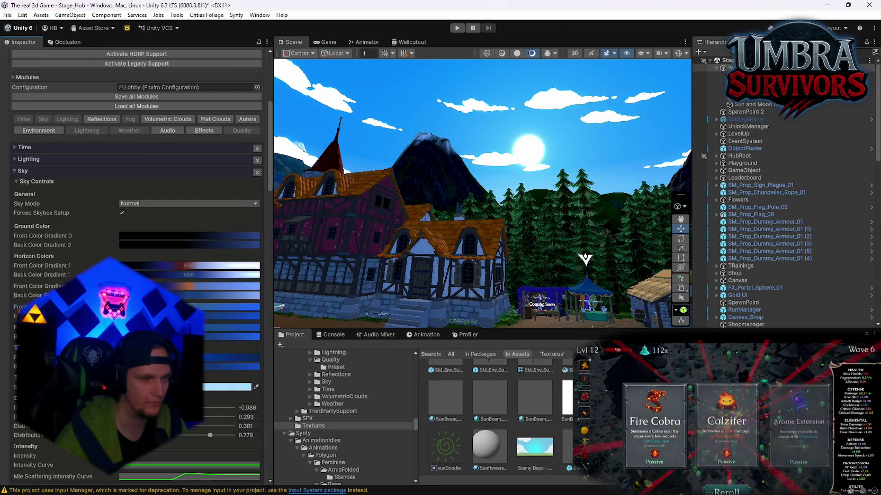
Keep Sky Mode on Normal and untick Forced Skybox Setup.
click(140, 203)
click(143, 224)
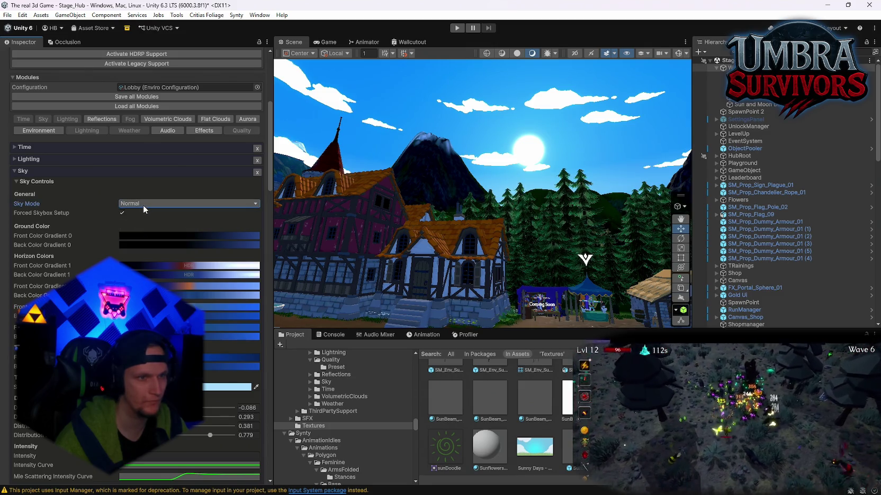
click(143, 204)
click(144, 212)
click(122, 213)
click(122, 204)
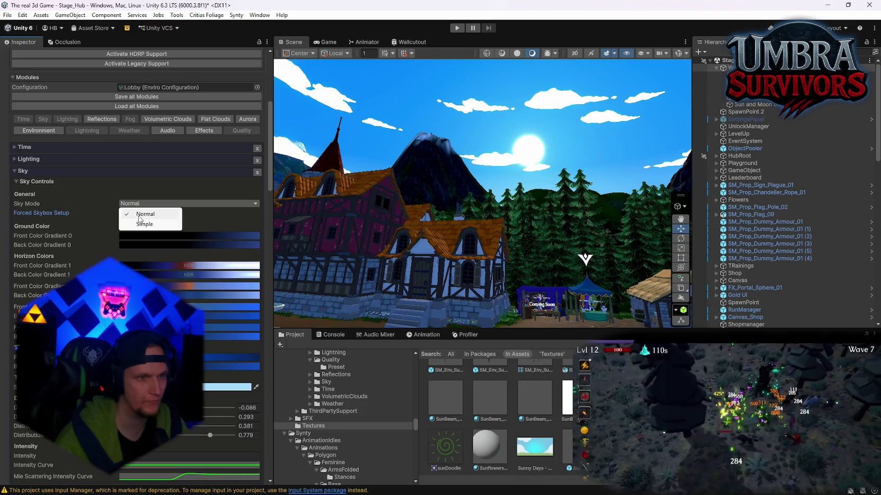
click(122, 214)
click(122, 204)
click(123, 214)
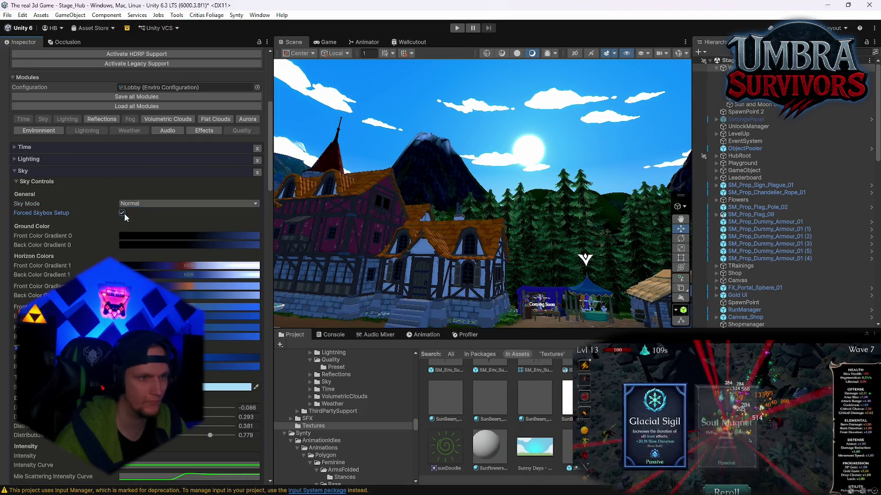
scroll(95, 237, down, 10)
scroll(96, 237, down, 3)
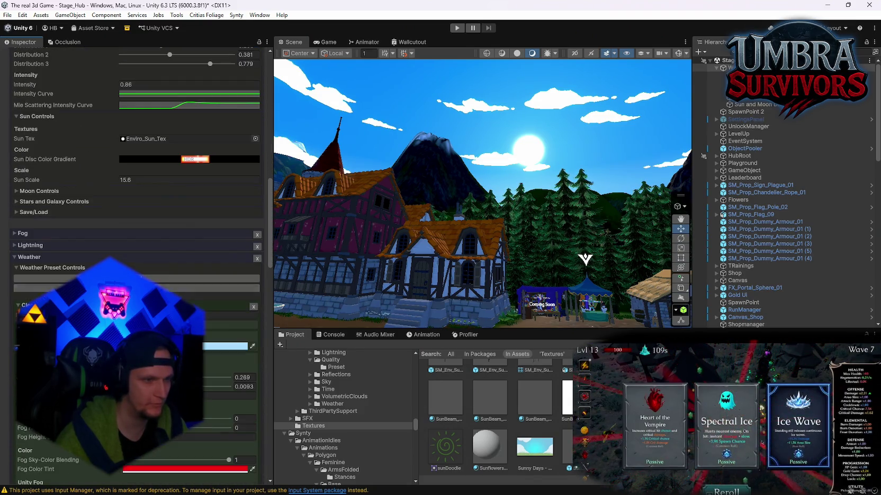
Remove the Lightning module from the Enviro sky.
click(75, 246)
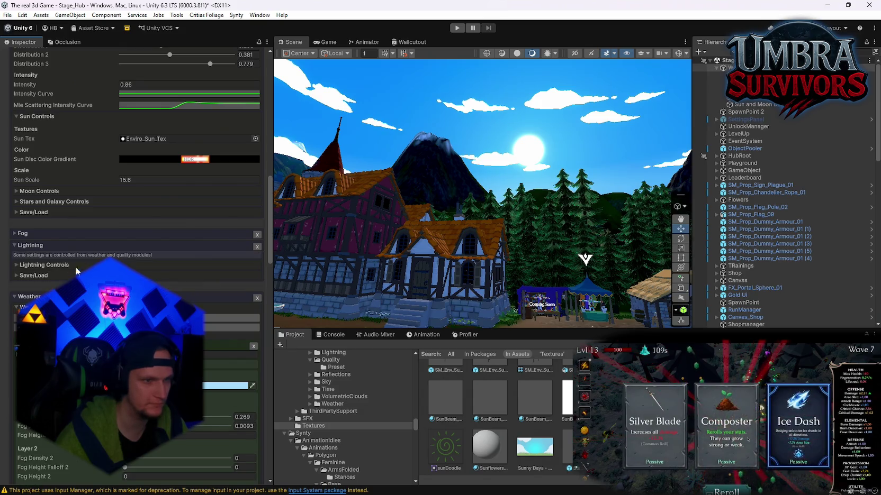
click(16, 266)
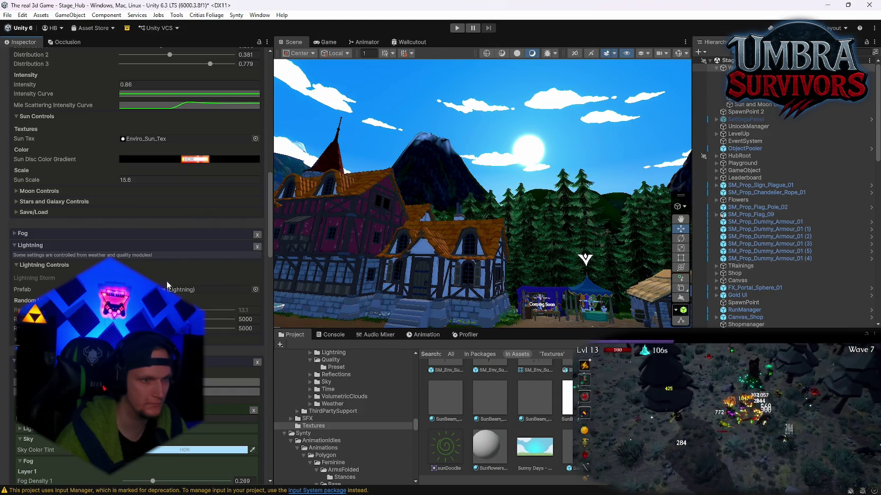
click(257, 248)
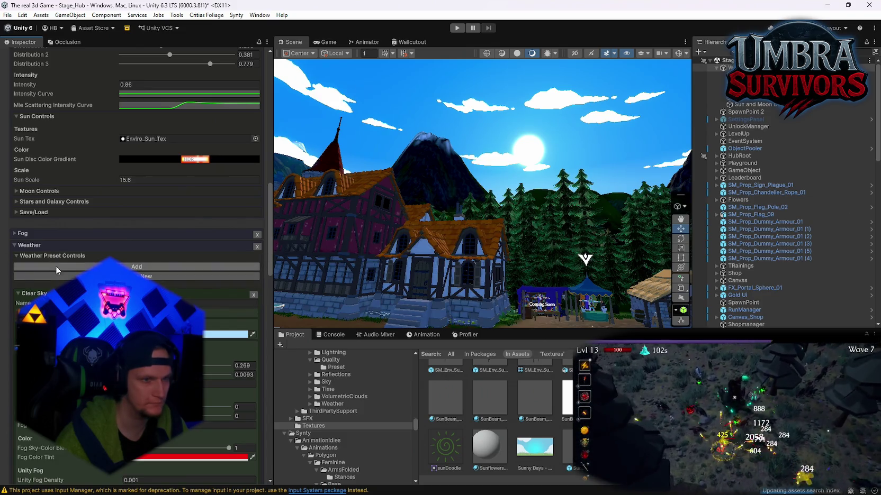
Make Cloudy 1 the active weather preset, then switch back to Clear Sky.
scroll(56, 265, down, 4)
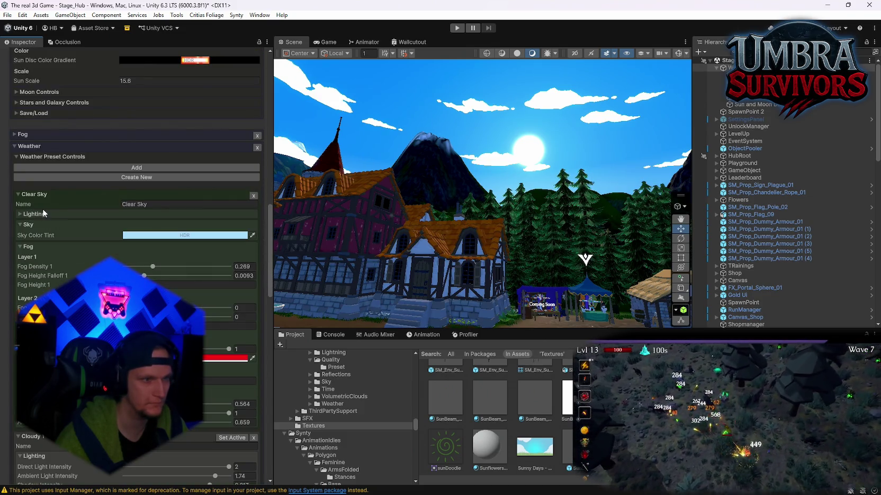
scroll(72, 278, down, 6)
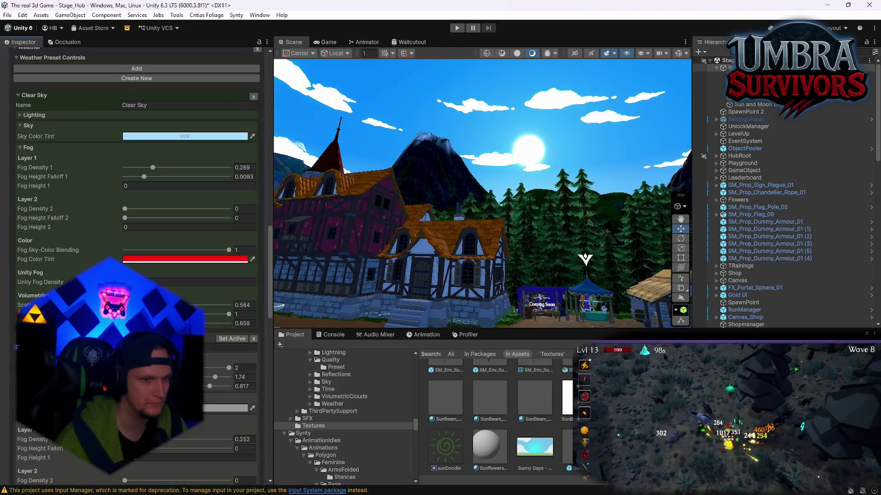
click(222, 289)
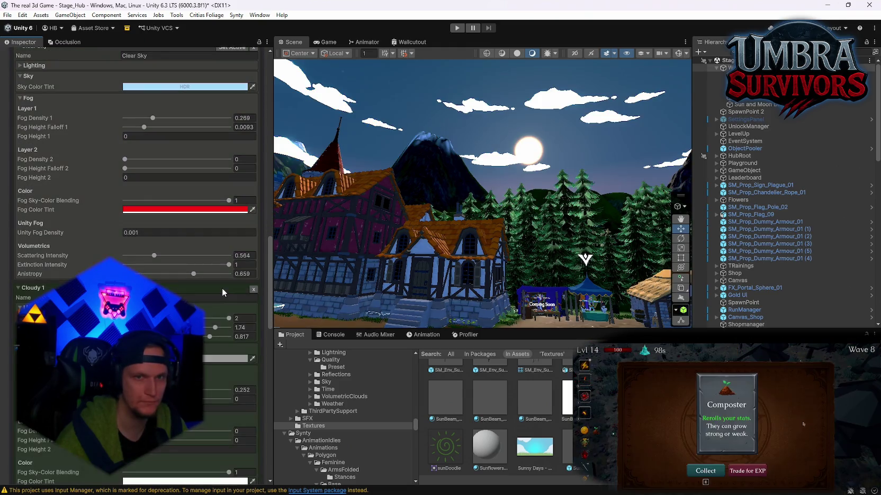
drag(405, 203, 607, 249)
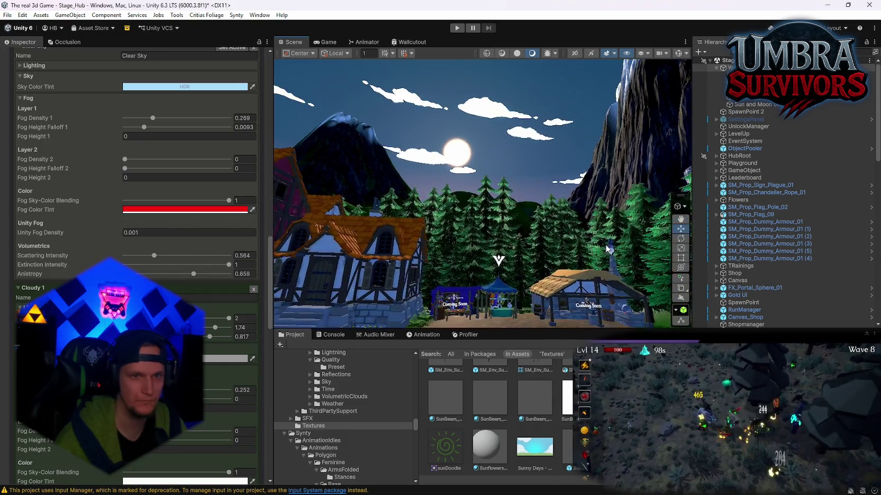
scroll(200, 222, up, 4)
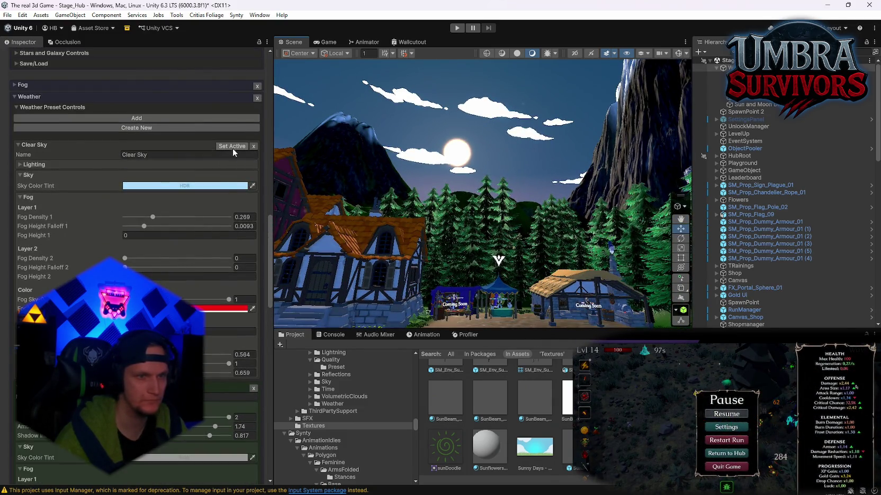
click(232, 146)
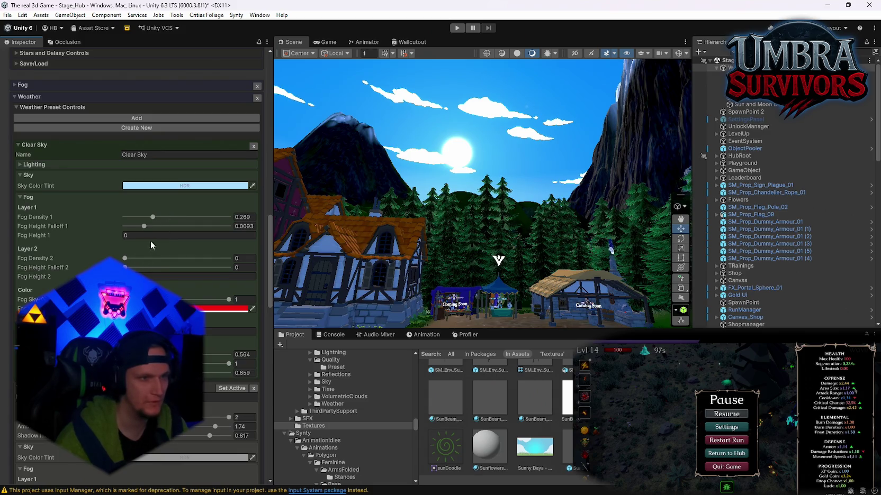
Set Clear Sky's Fog Density 1 to 0.3 and Fog Height Falloff 1 to 0.0069.
scroll(164, 256, down, 2)
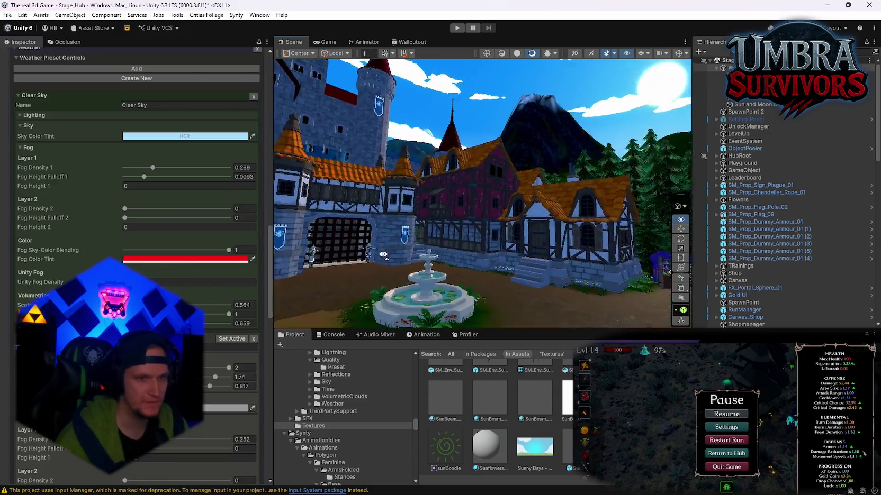
mouse_move(476, 238)
mouse_down()
mouse_move(524, 287)
mouse_move(523, 200)
mouse_up()
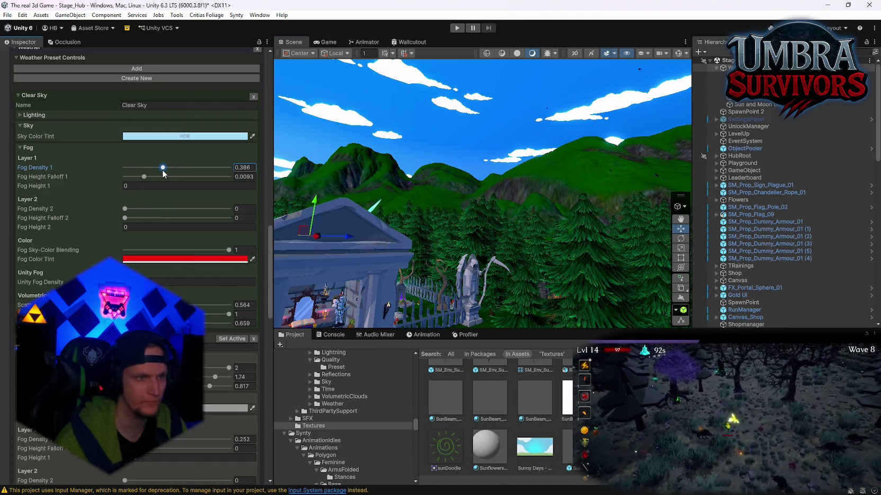
mouse_move(145, 176)
mouse_down()
mouse_move(159, 177)
mouse_move(139, 176)
mouse_up()
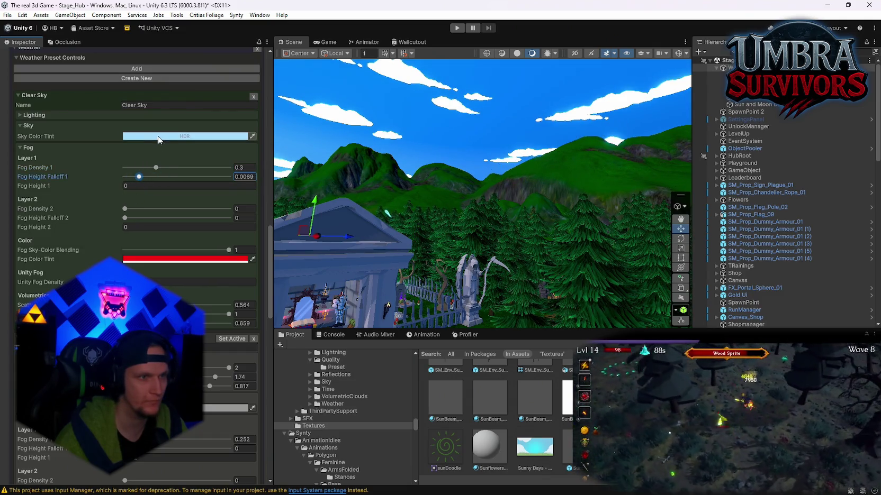
scroll(159, 138, up, 3)
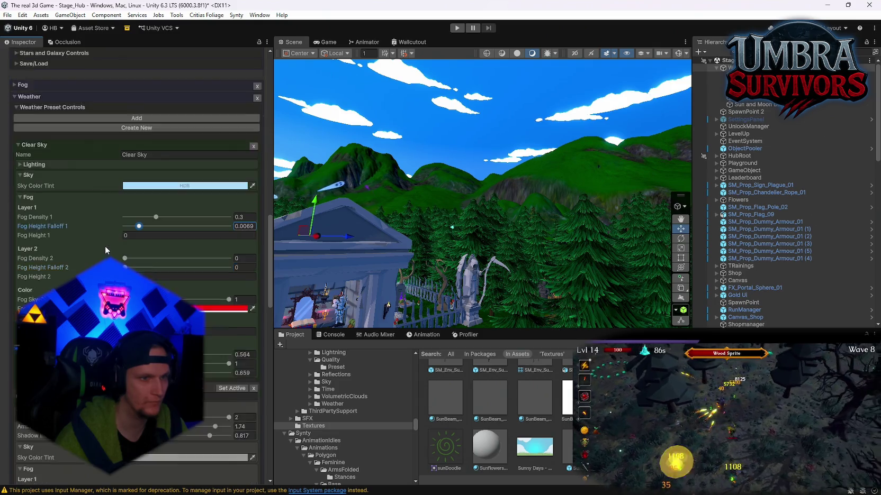
scroll(104, 246, up, 1)
scroll(104, 246, up, 1)
scroll(140, 275, up, 11)
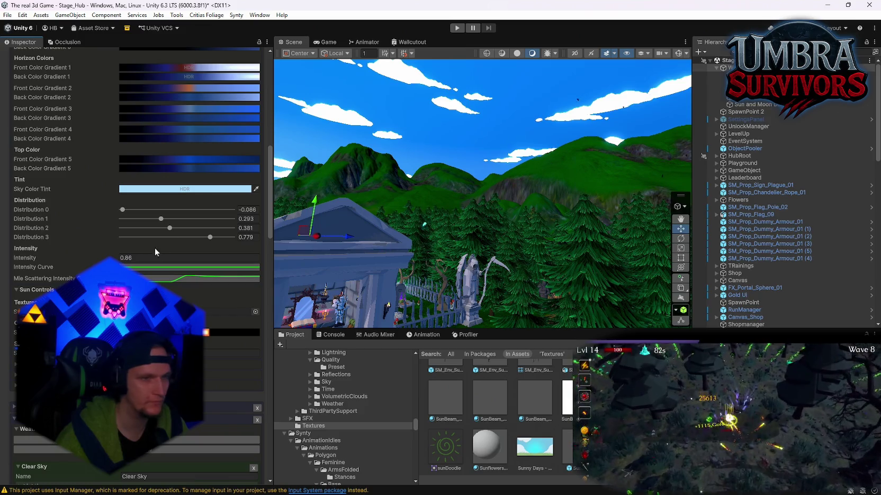
Expand the Lighting module and try Ambient Mode Skybox, then Flat, settling on Trilight.
scroll(142, 223, up, 8)
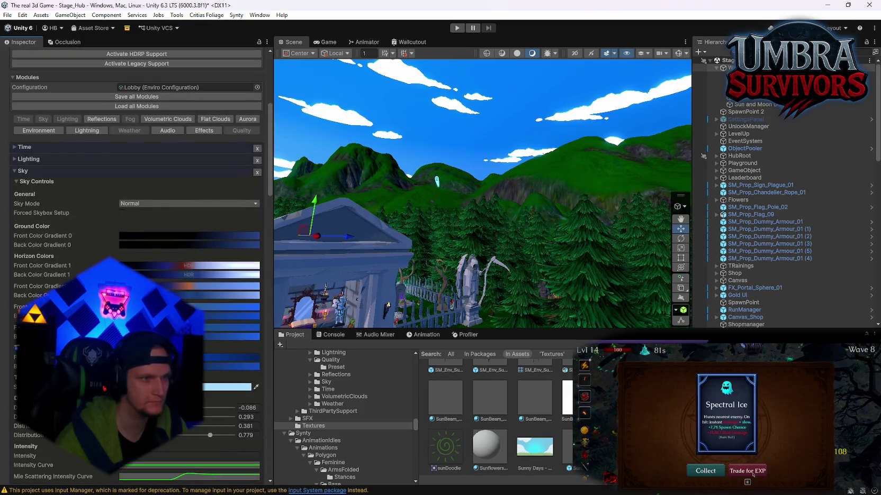
click(17, 159)
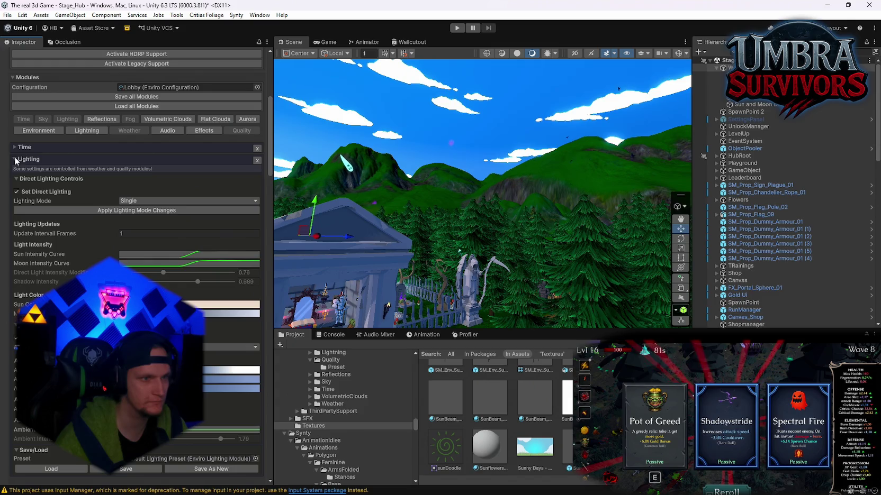
scroll(17, 162, down, 2)
drag(481, 194, 439, 201)
mouse_move(431, 241)
mouse_down()
mouse_move(609, 188)
mouse_move(452, 213)
mouse_move(661, 199)
mouse_move(517, 264)
mouse_move(476, 249)
mouse_up()
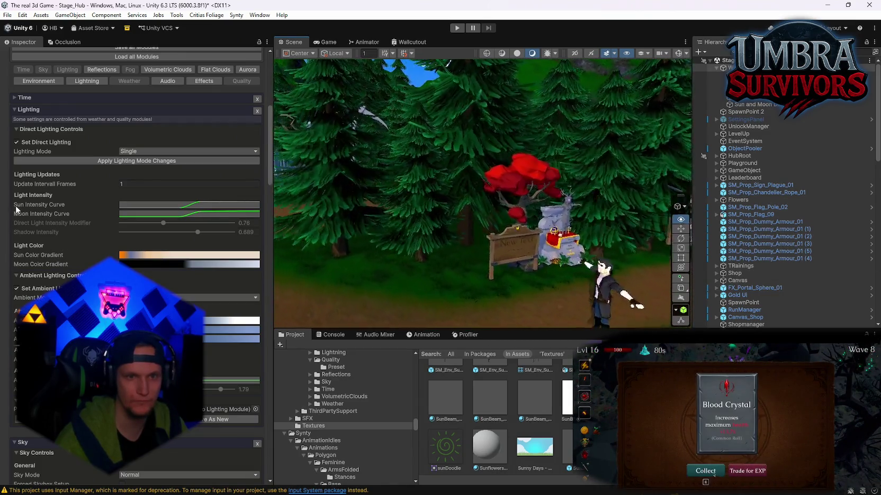
drag(476, 238, 501, 220)
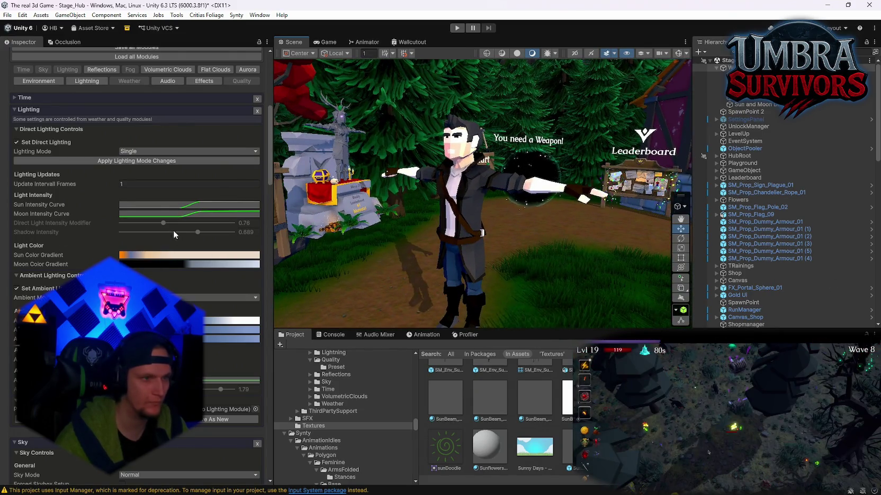
scroll(148, 212, down, 3)
click(148, 248)
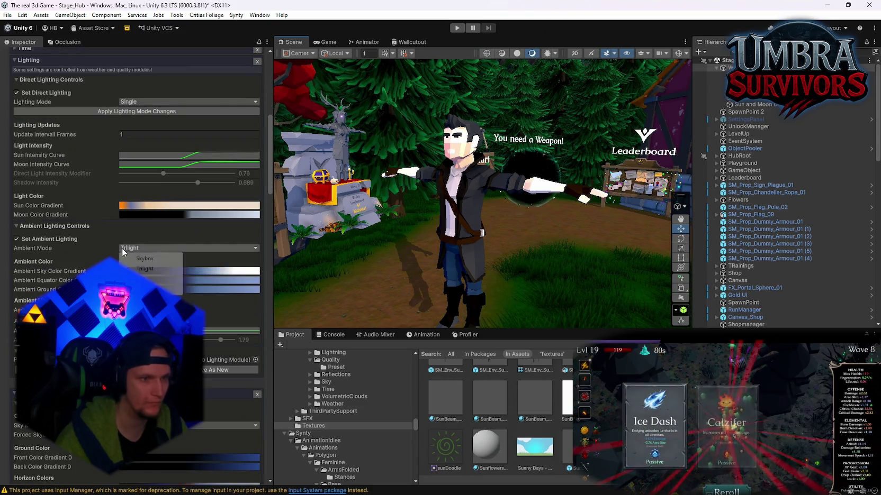
click(148, 255)
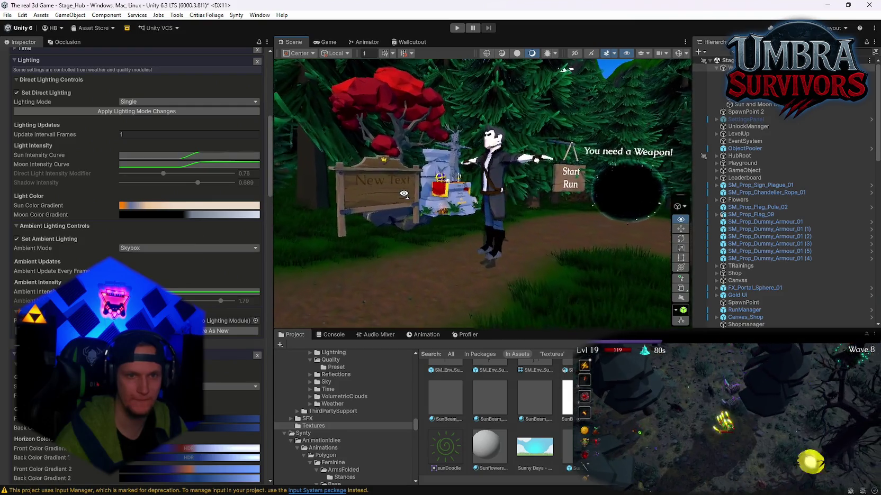
click(128, 249)
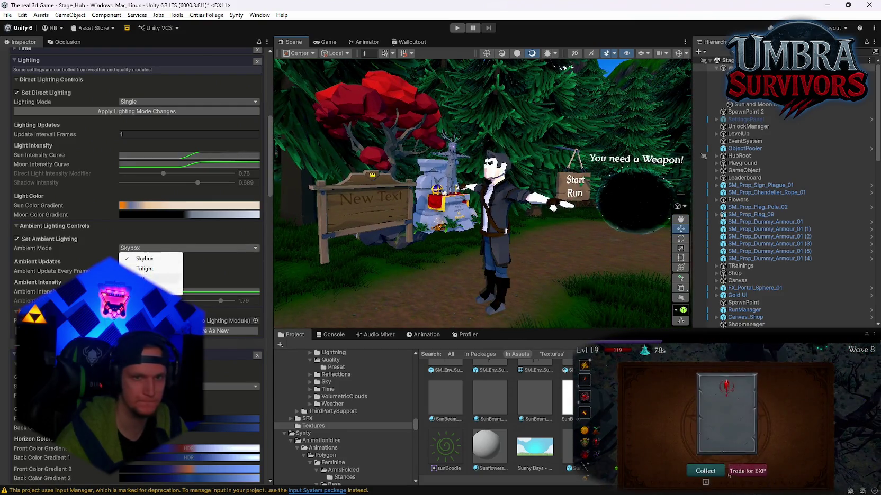
click(153, 279)
click(175, 248)
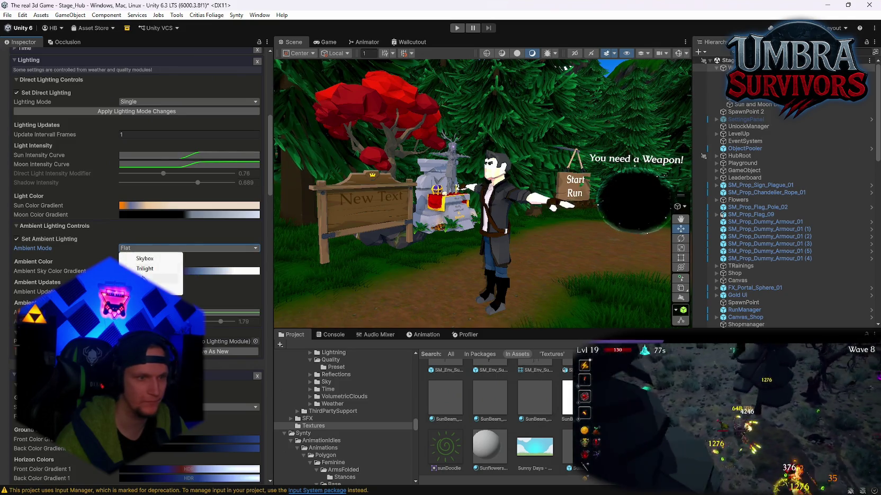
click(151, 270)
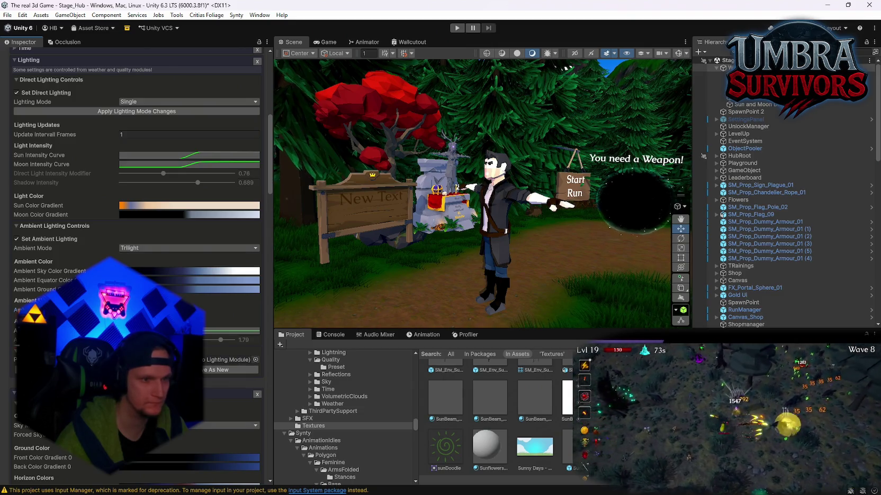
Switch Lighting Mode to Dual and back to Single, then collapse the Lighting module.
scroll(125, 265, up, 3)
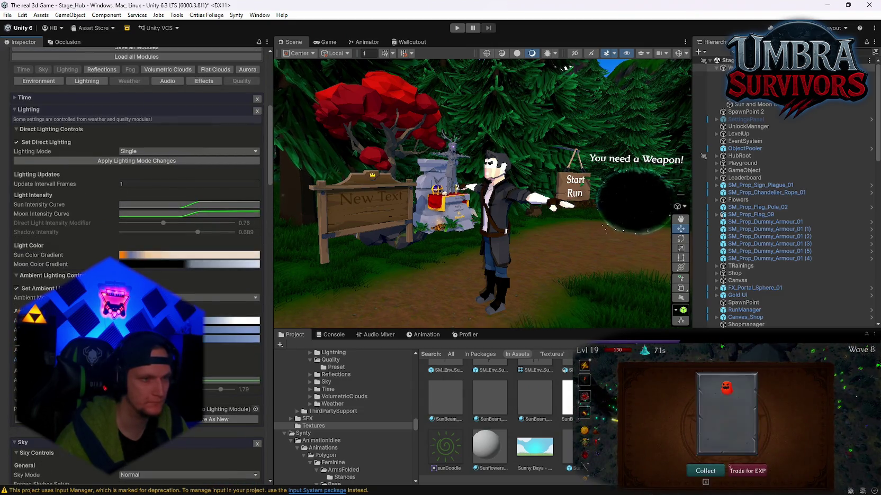
scroll(28, 297, up, 3)
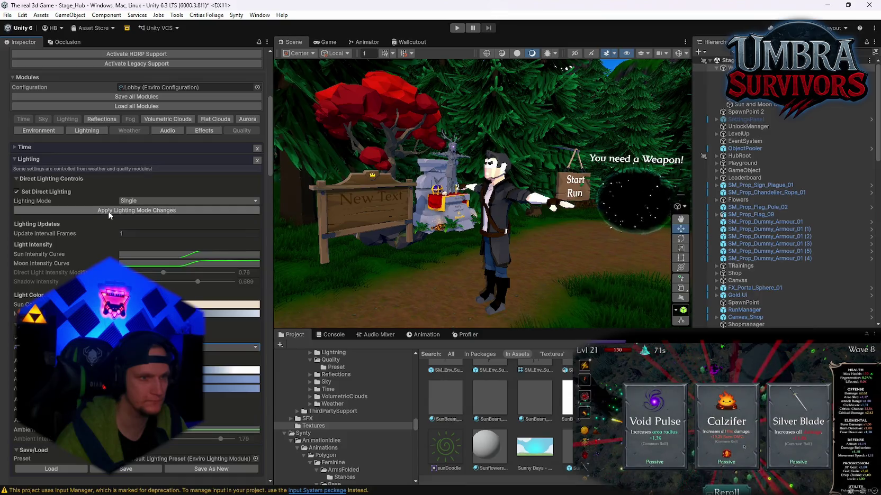
click(143, 202)
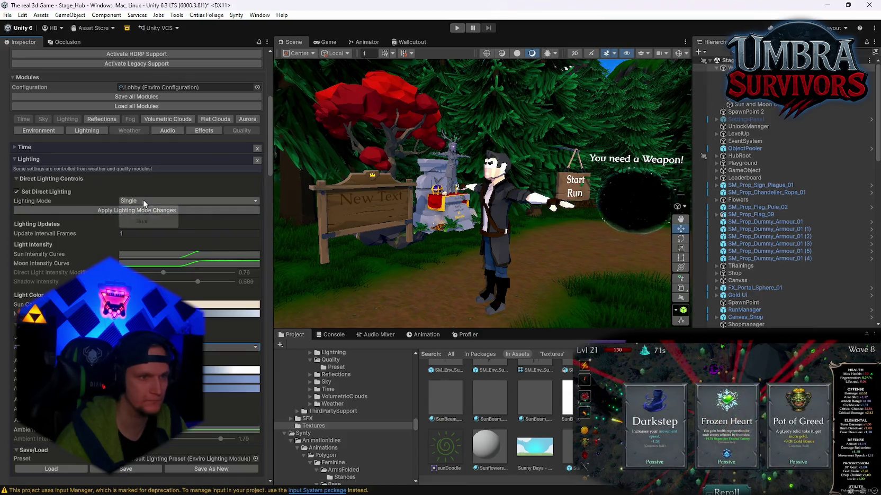
click(143, 222)
click(133, 202)
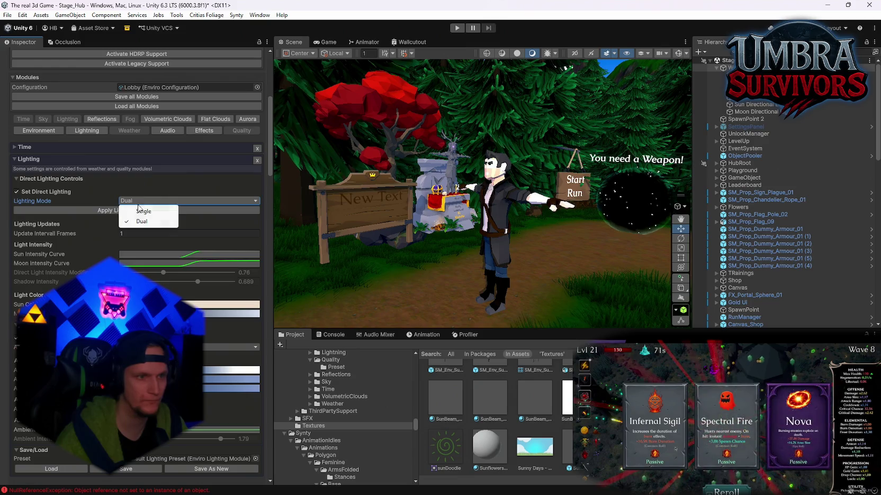
click(120, 212)
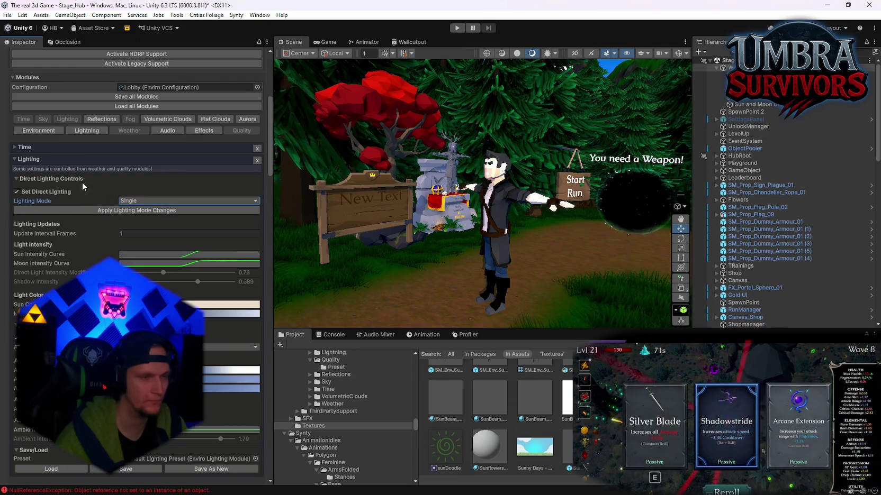
click(14, 159)
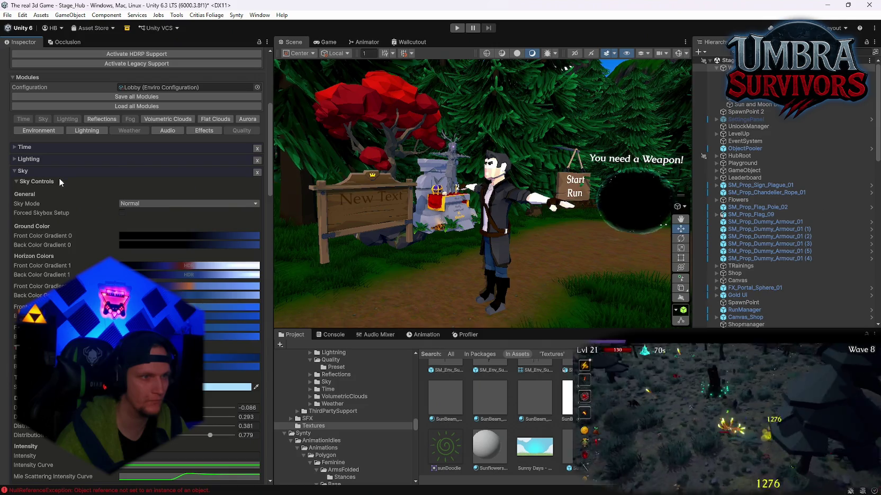
Scroll the Inspector down to the Quality module's High preset Volumetric Clouds settings.
scroll(38, 193, down, 15)
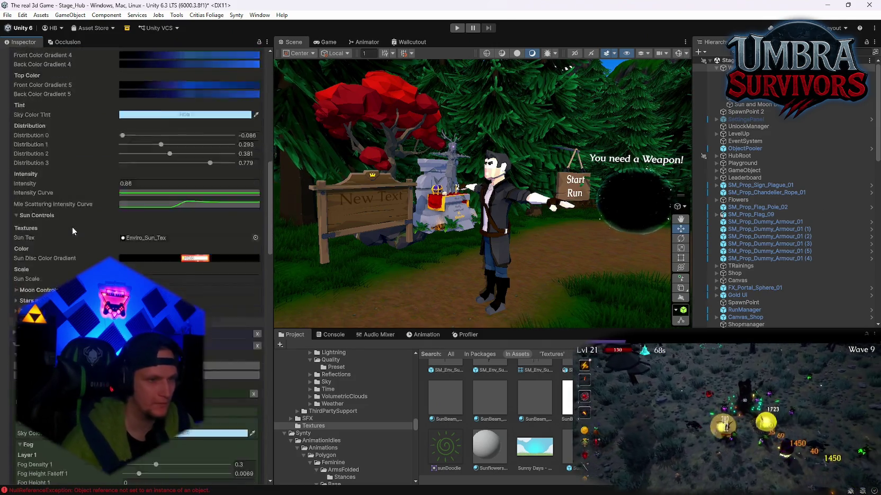
scroll(74, 265, down, 2)
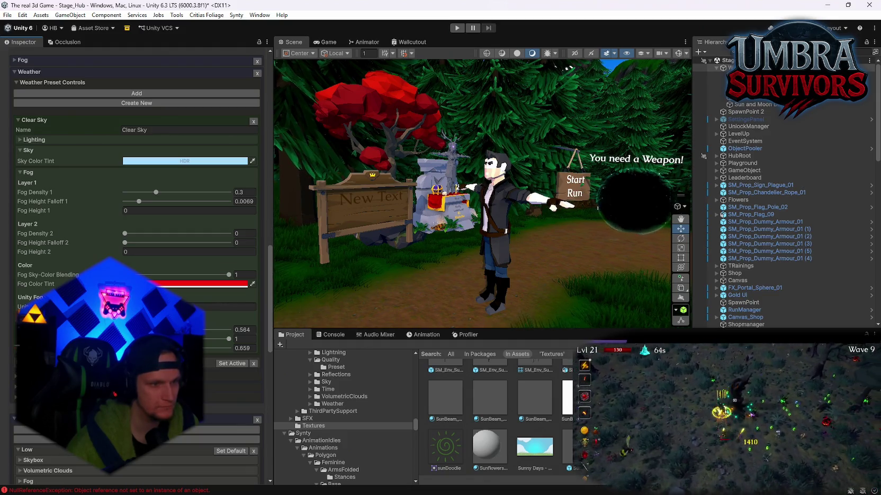
scroll(136, 212, down, 11)
scroll(137, 265, down, 3)
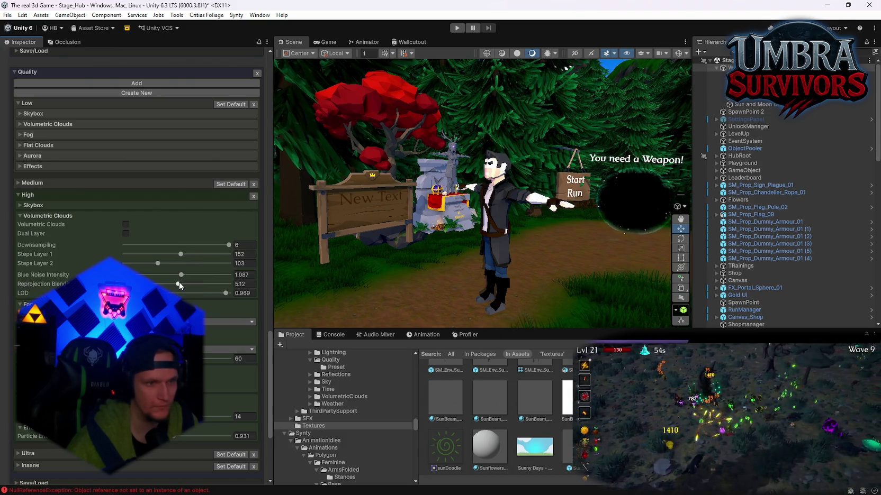
Set High clouds Reprojection Blend to about 5.52, LOD 1, Steps Layer 1 156, Steps Layer 2 105.
mouse_move(179, 286)
mouse_down()
mouse_move(204, 289)
mouse_move(185, 296)
mouse_move(233, 299)
mouse_up()
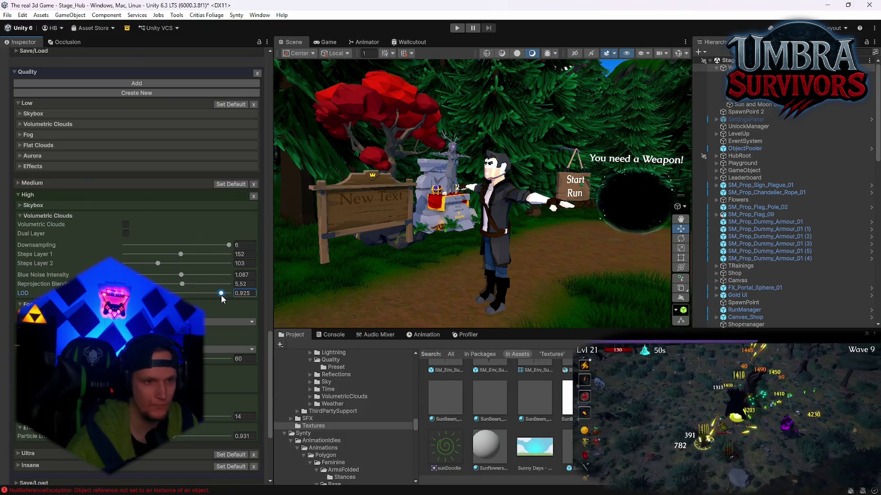
click(216, 246)
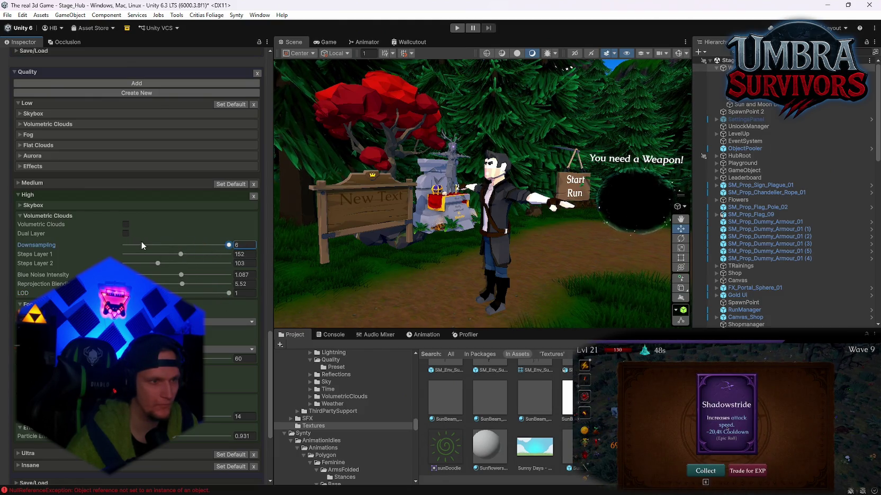
drag(180, 260, 183, 255)
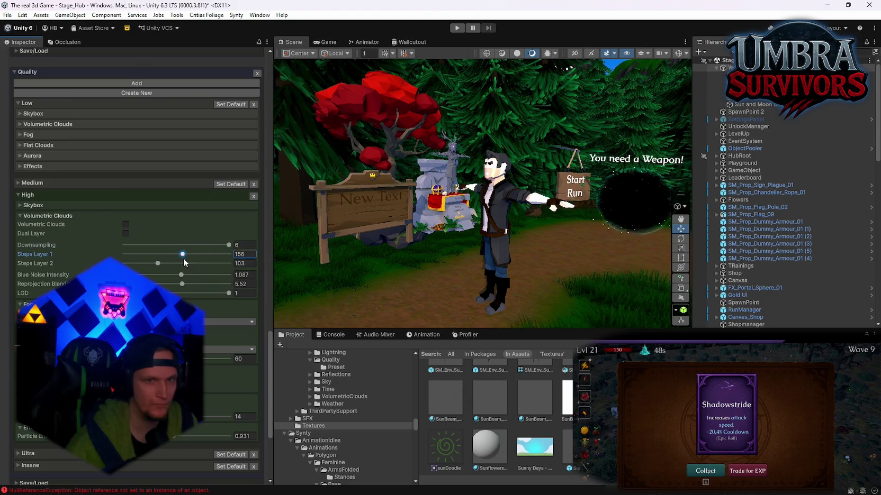
click(164, 263)
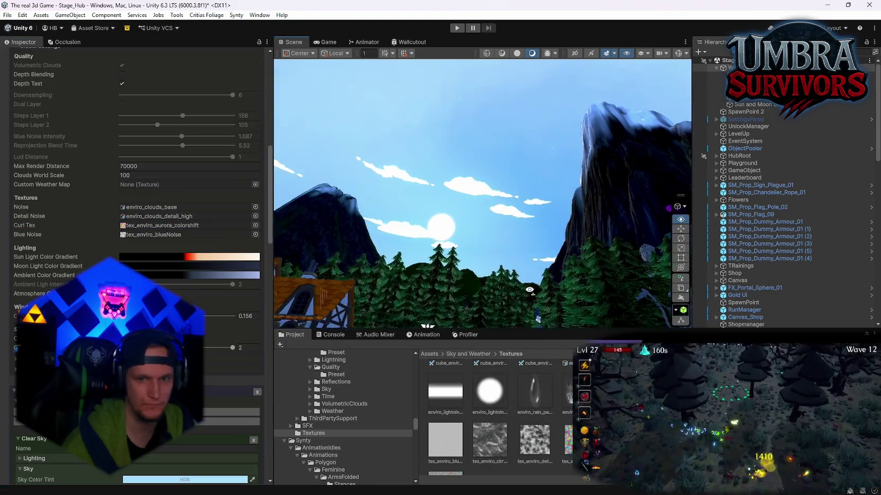
Assign tex_enviro_detail_2 as the Curl Tex, undoing an accidental Blue Noise swap.
click(164, 226)
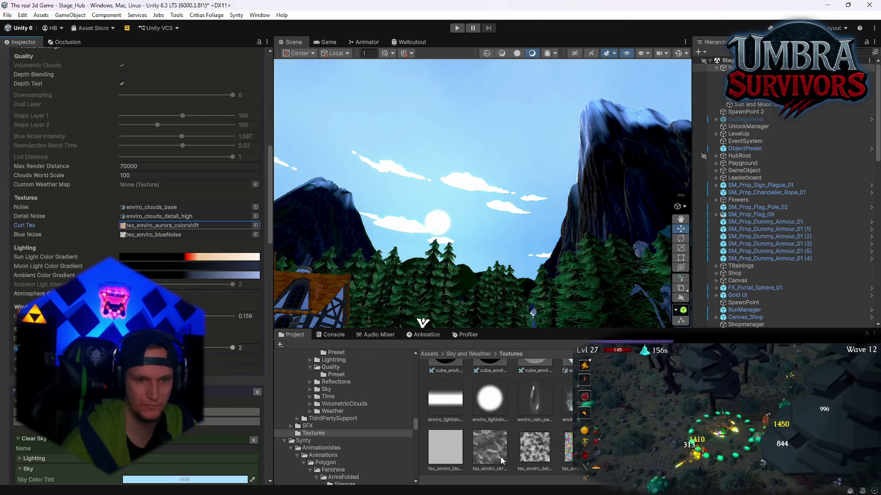
mouse_move(501, 462)
mouse_down()
mouse_move(159, 227)
mouse_move(151, 236)
mouse_up()
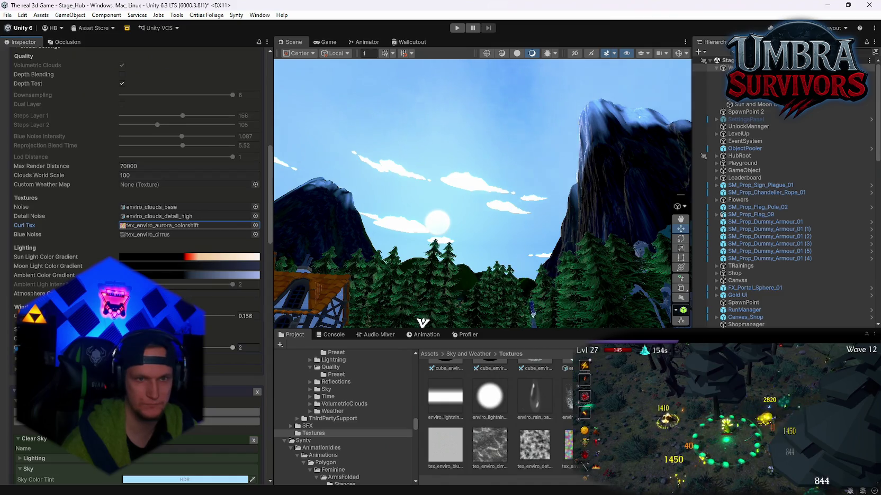
key(ctrl+z)
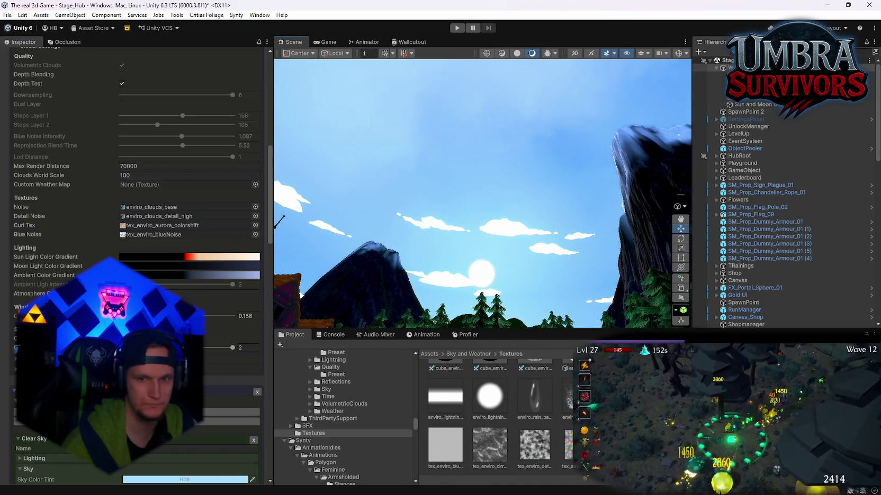
key(ctrl+z)
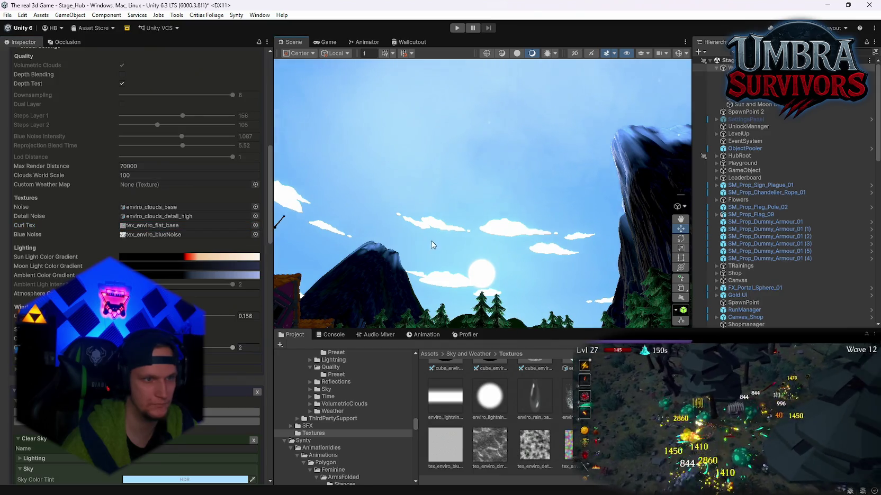
drag(533, 453, 158, 225)
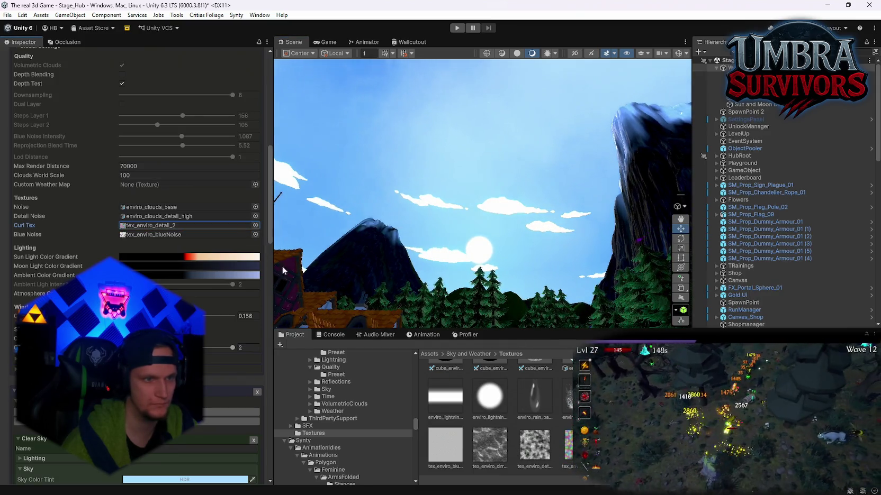
mouse_move(378, 228)
mouse_down()
mouse_move(336, 204)
mouse_move(397, 270)
mouse_up()
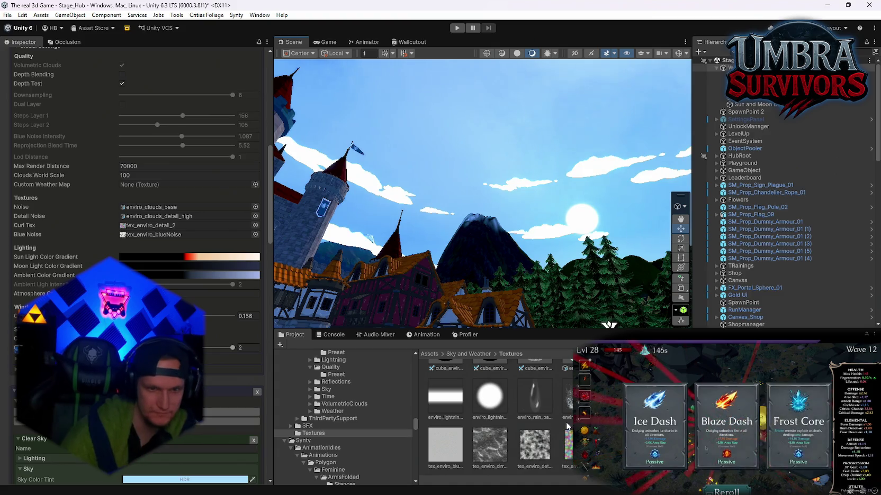
Try other textures in the Blue Noise slot, keeping tex_enviro_blueNoise assigned.
scroll(658, 426, up, 1)
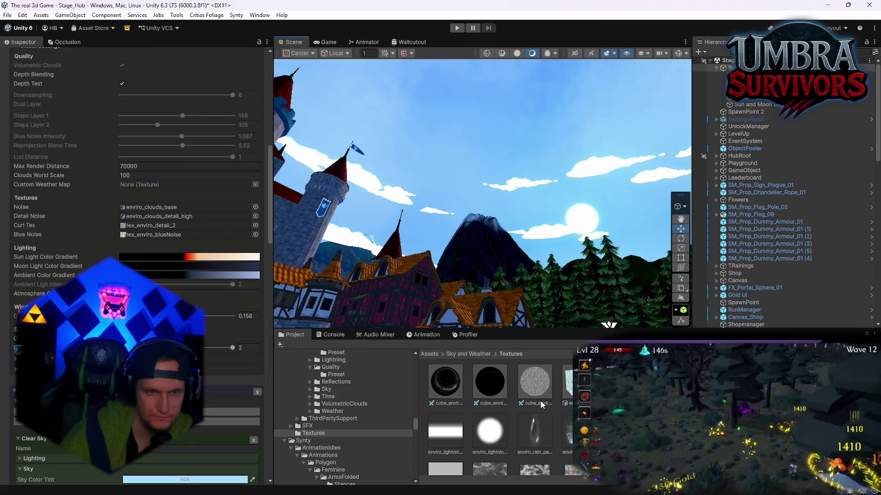
scroll(538, 424, down, 1)
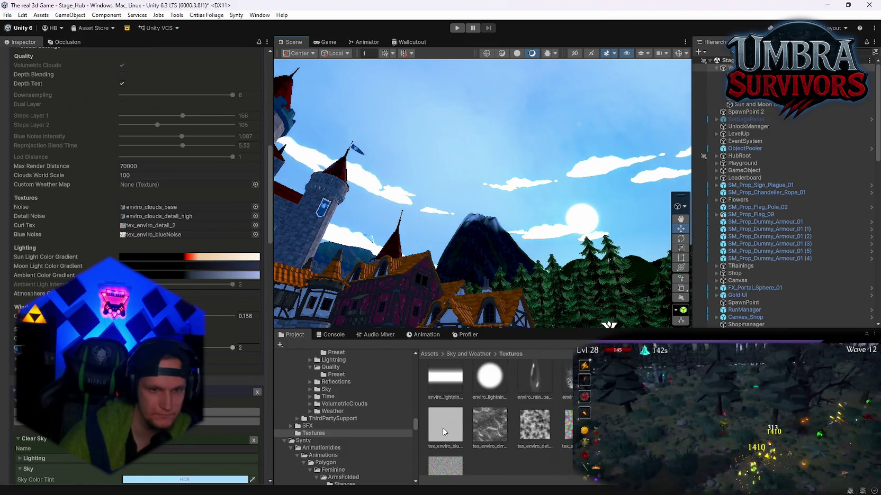
mouse_move(445, 423)
mouse_down()
mouse_move(185, 226)
mouse_move(155, 235)
mouse_up()
mouse_move(449, 422)
mouse_down()
mouse_move(185, 226)
mouse_move(156, 239)
mouse_up()
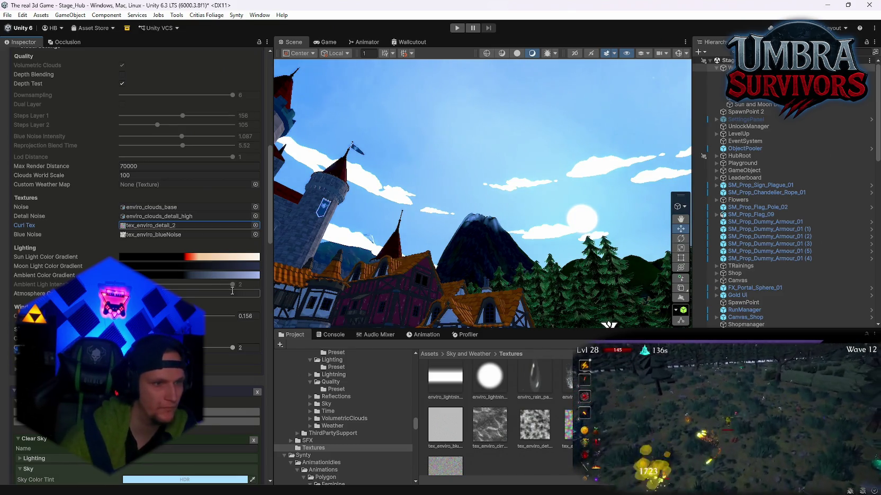
click(233, 294)
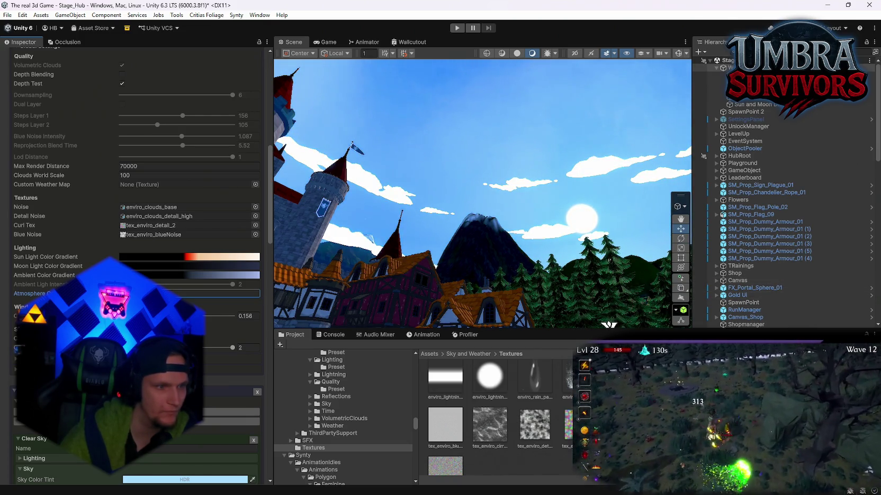
scroll(132, 265, up, 2)
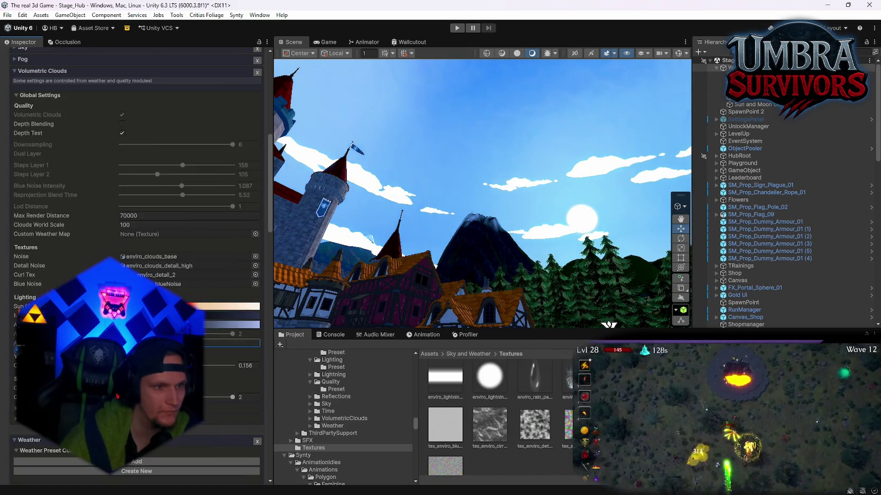
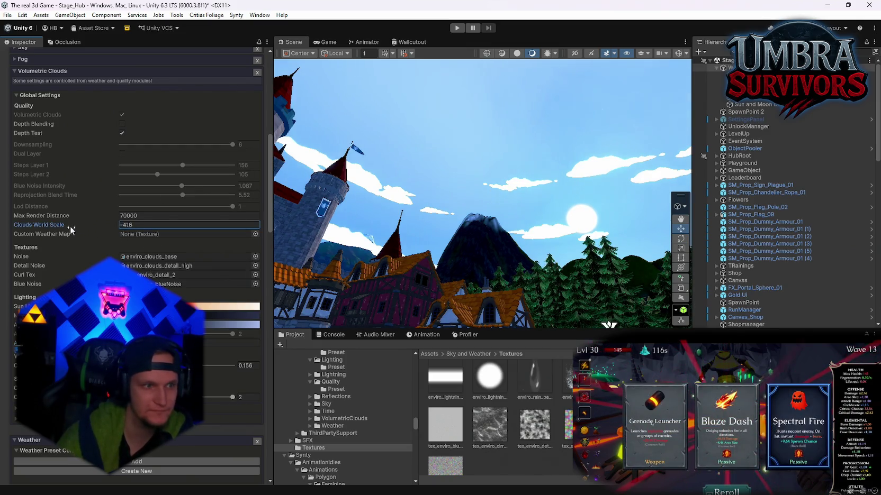
Set Clouds World Scale to 104 and leave Depth Blending ticked after toggling it.
mouse_move(20, 230)
mouse_down()
mouse_move(39, 227)
mouse_move(33, 230)
mouse_up()
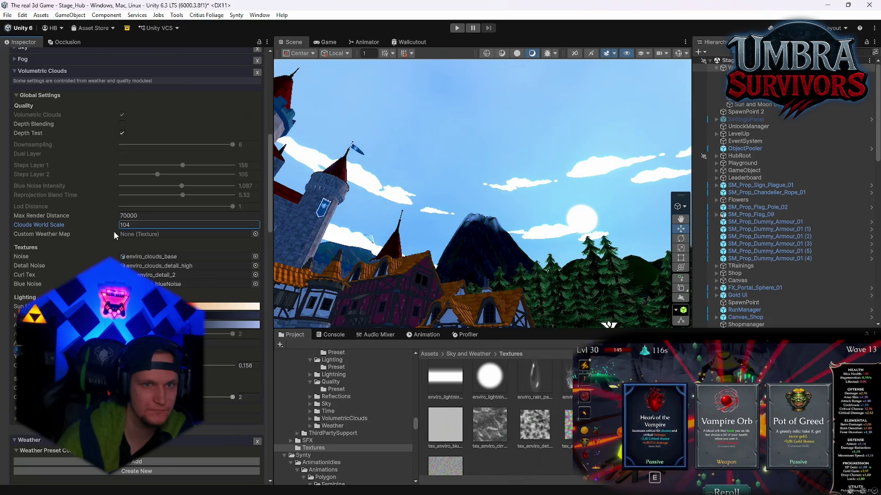
key(Return)
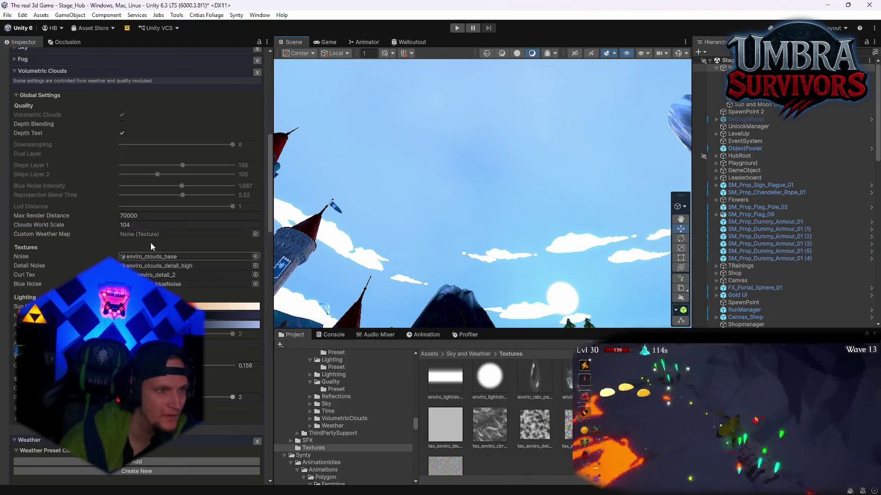
click(121, 124)
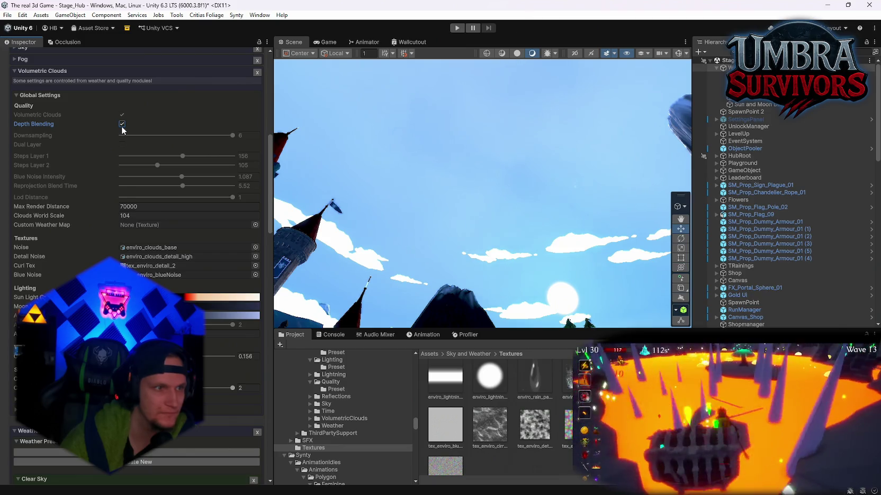
click(122, 124)
click(123, 123)
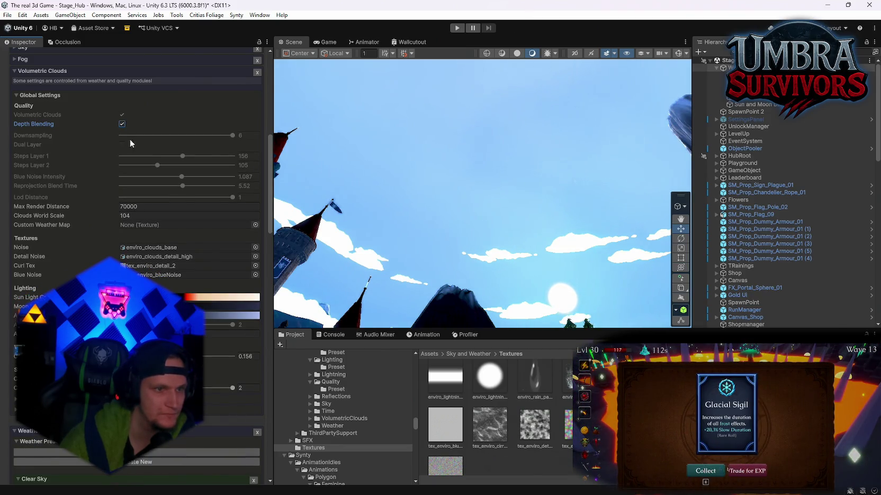
scroll(199, 270, down, 3)
scroll(200, 270, down, 15)
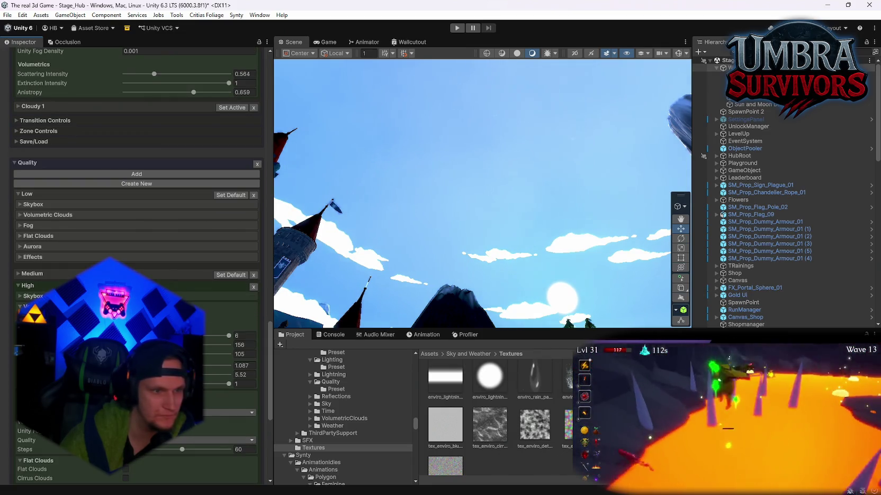
scroll(234, 331, up, 2)
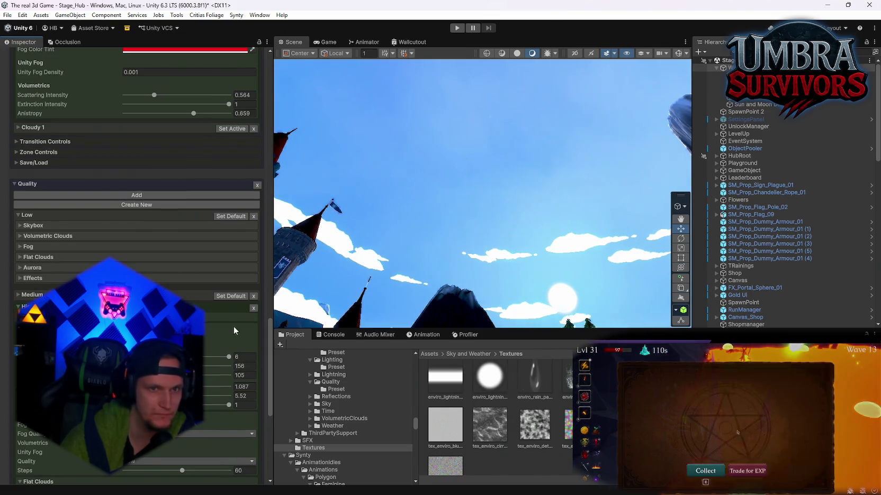
mouse_move(403, 222)
mouse_down()
mouse_move(448, 190)
mouse_move(496, 249)
mouse_move(568, 259)
mouse_move(318, 276)
mouse_up()
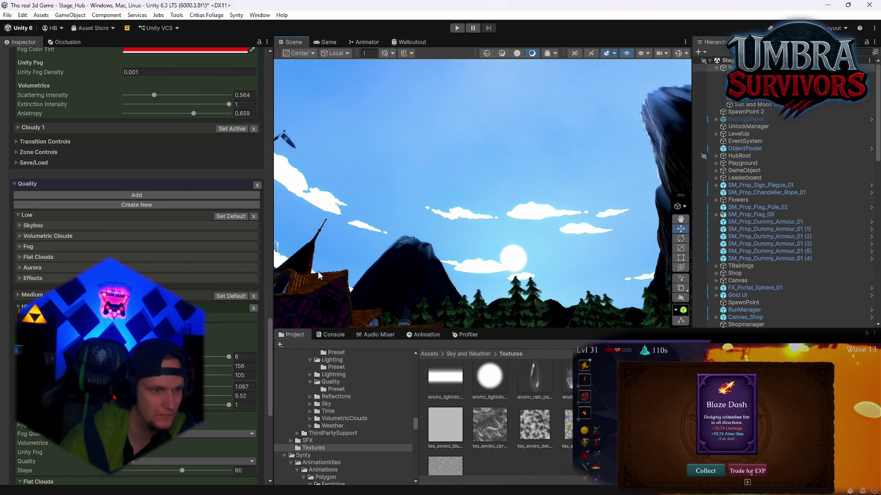
scroll(227, 408, down, 3)
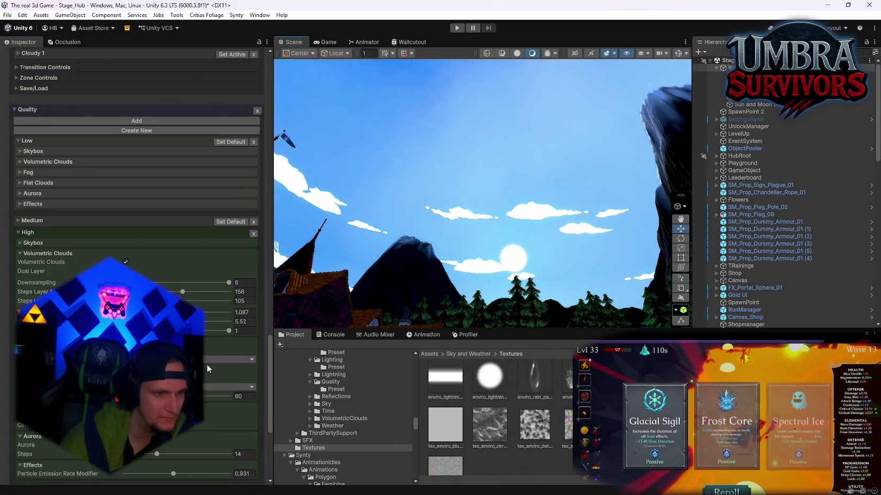
drag(207, 331, 124, 331)
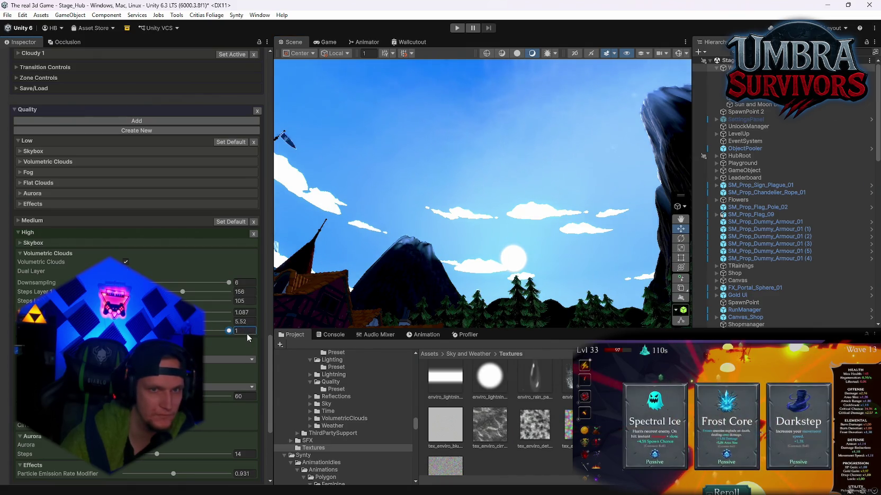
click(242, 312)
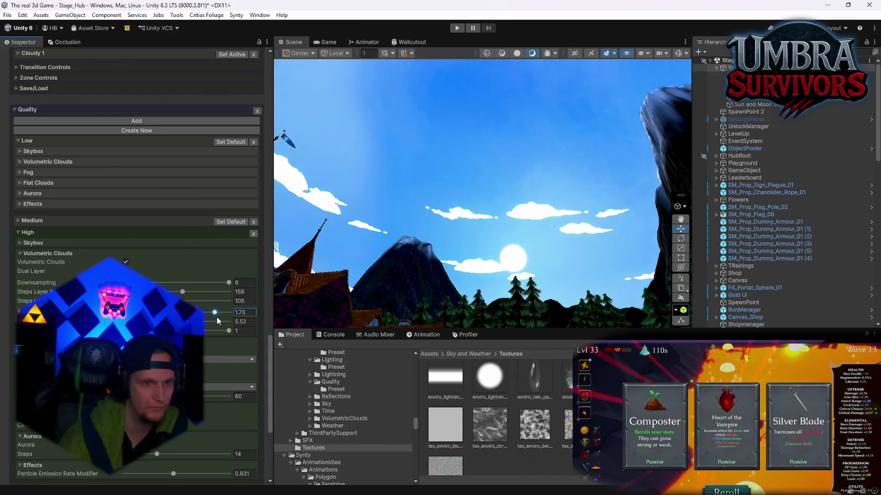
key(ctrl+z)
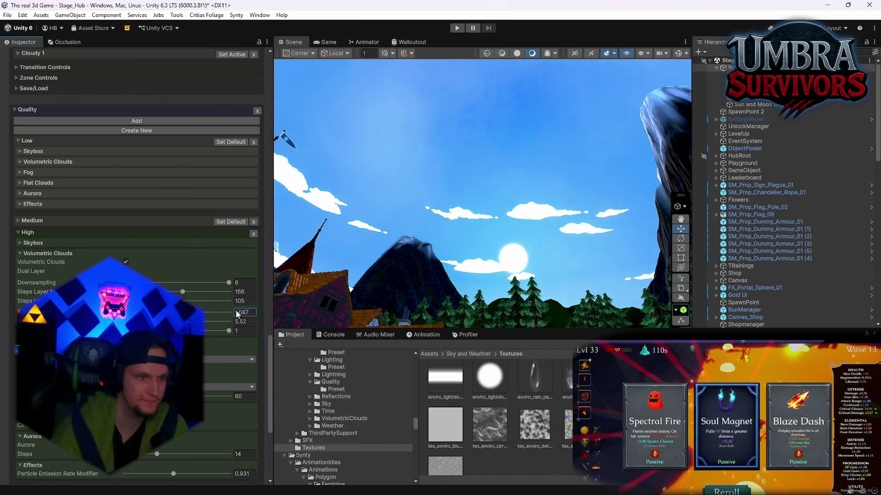
scroll(137, 265, up, 10)
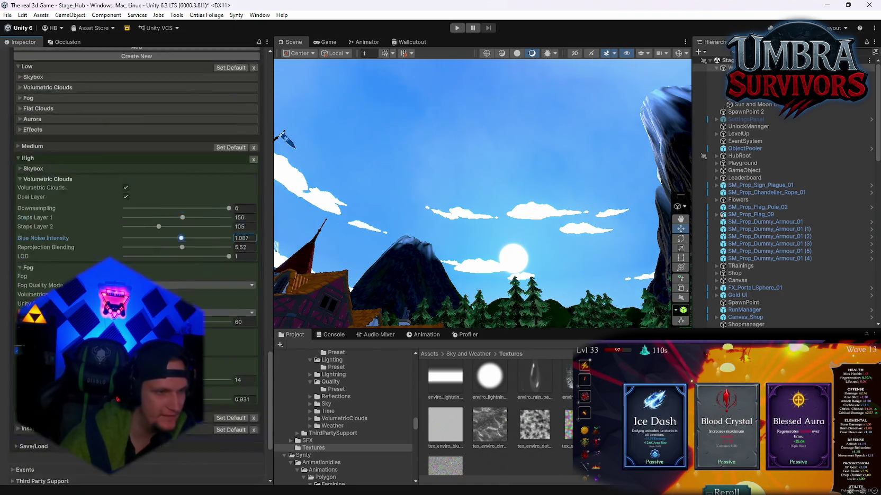
scroll(137, 264, up, 1)
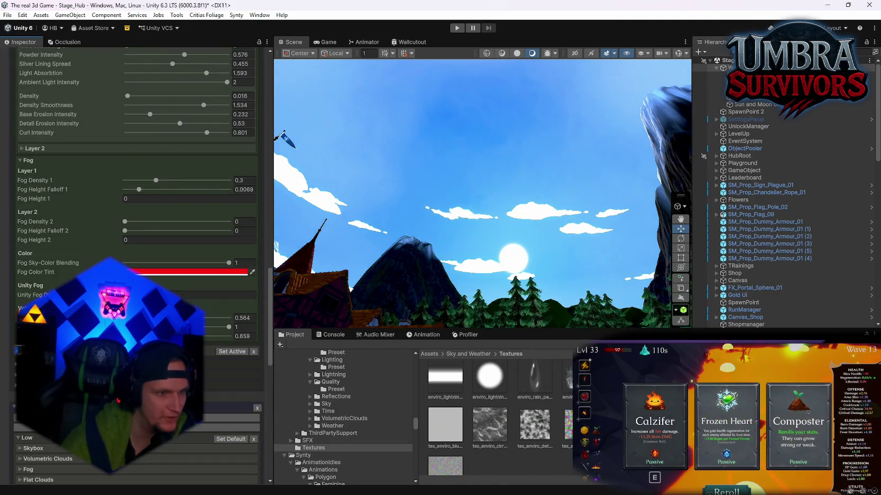
scroll(137, 264, up, 1)
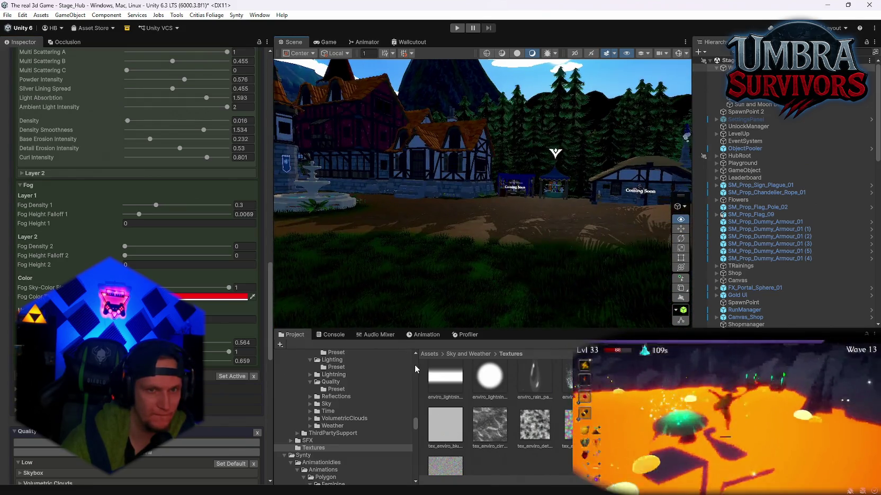
drag(423, 312, 427, 281)
scroll(186, 294, up, 6)
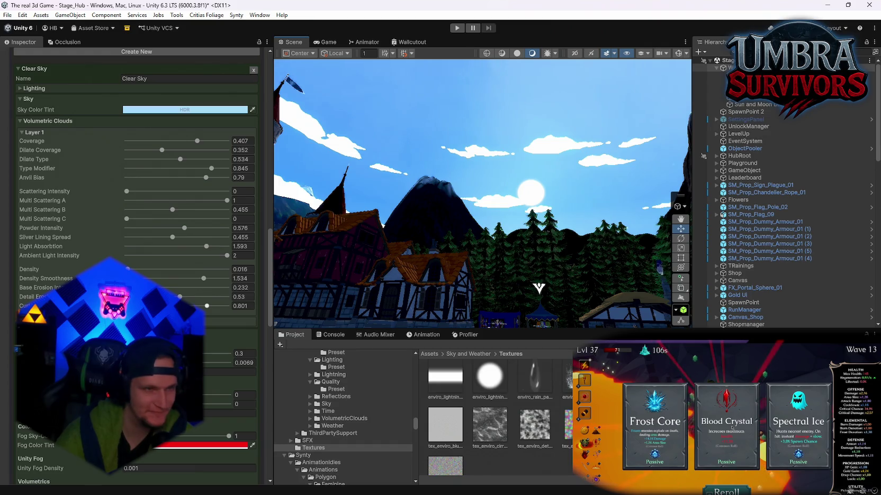
scroll(50, 262, up, 3)
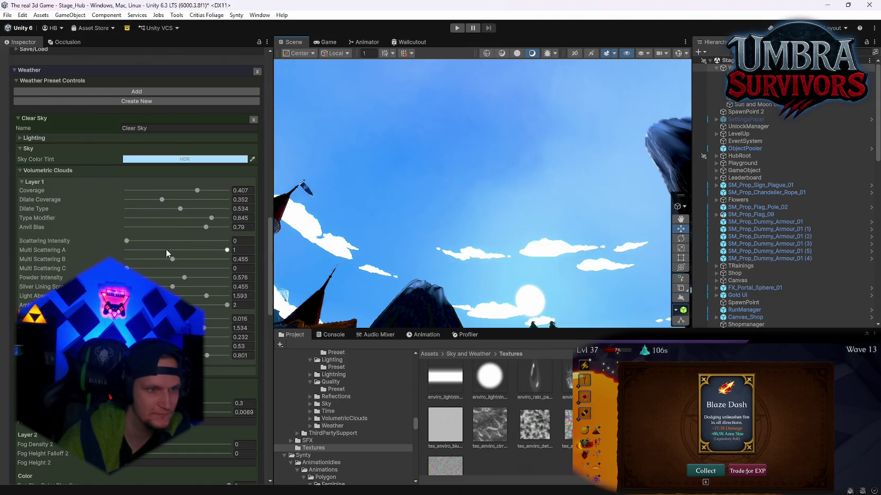
Raise scattering, set multi scattering A near 0.77 and B to max, lower powder, raise ambient.
click(130, 239)
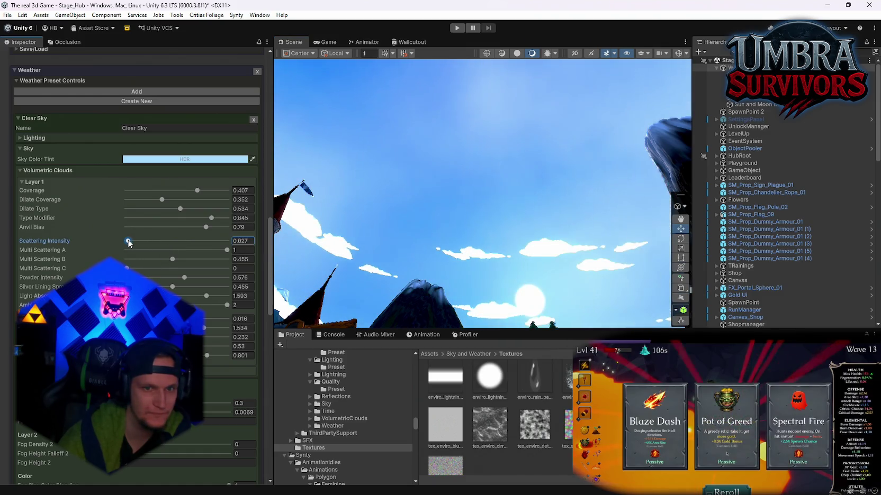
click(204, 249)
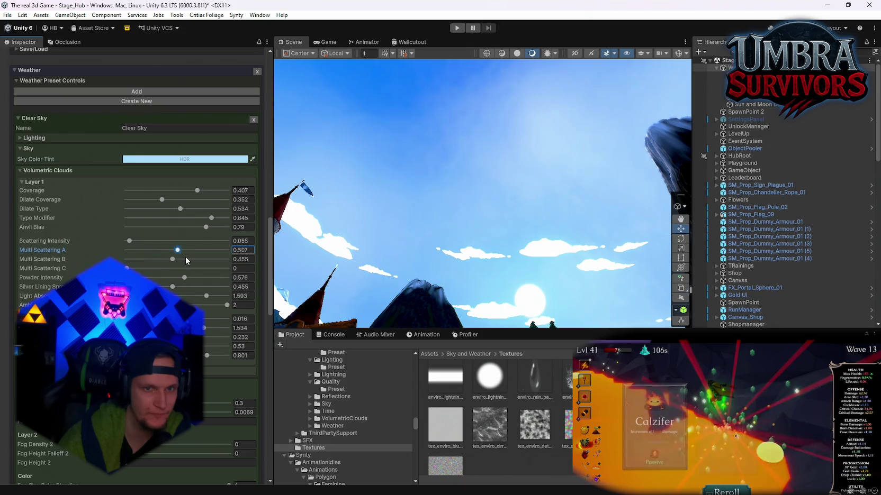
drag(175, 260, 237, 269)
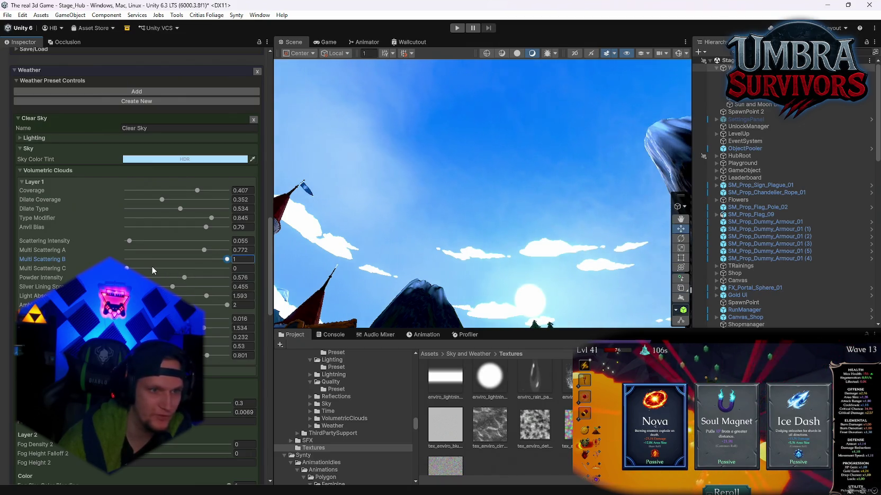
drag(152, 266, 208, 272)
click(204, 277)
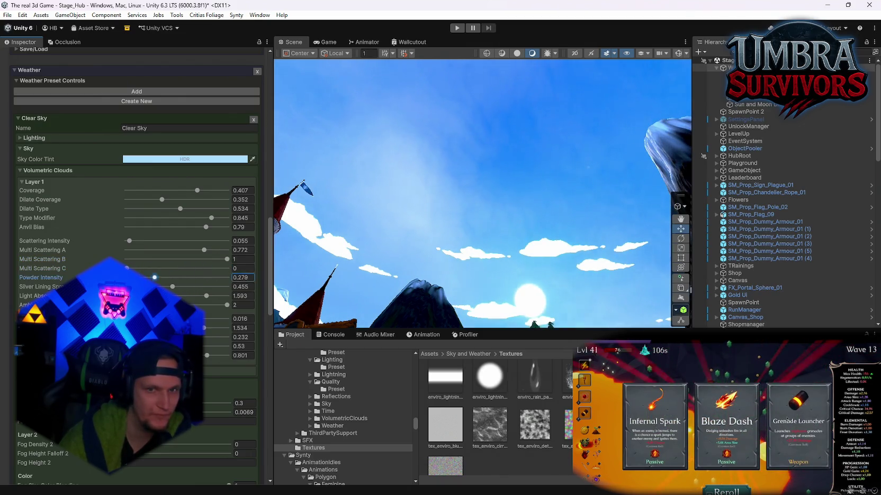
mouse_move(206, 286)
mouse_down()
mouse_move(123, 288)
mouse_move(198, 295)
mouse_move(124, 296)
mouse_move(180, 296)
mouse_move(144, 305)
mouse_up()
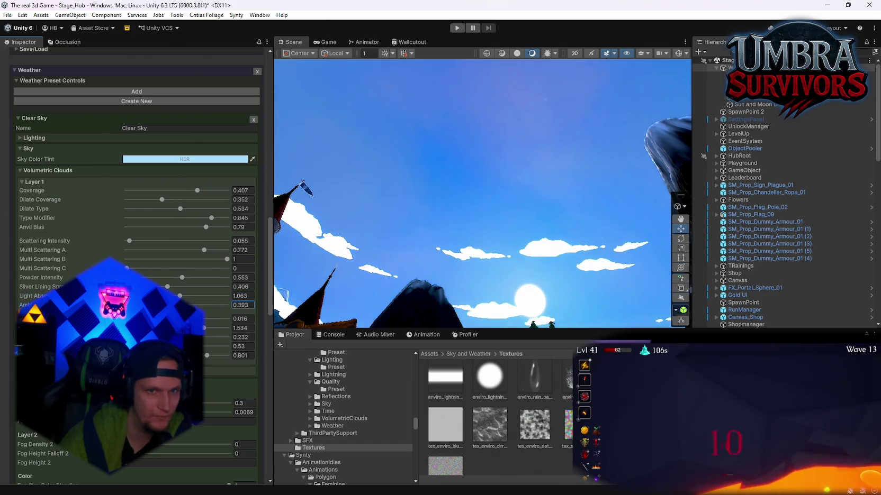
mouse_move(144, 305)
mouse_down()
mouse_move(199, 319)
mouse_move(131, 318)
mouse_up()
drag(205, 328, 177, 328)
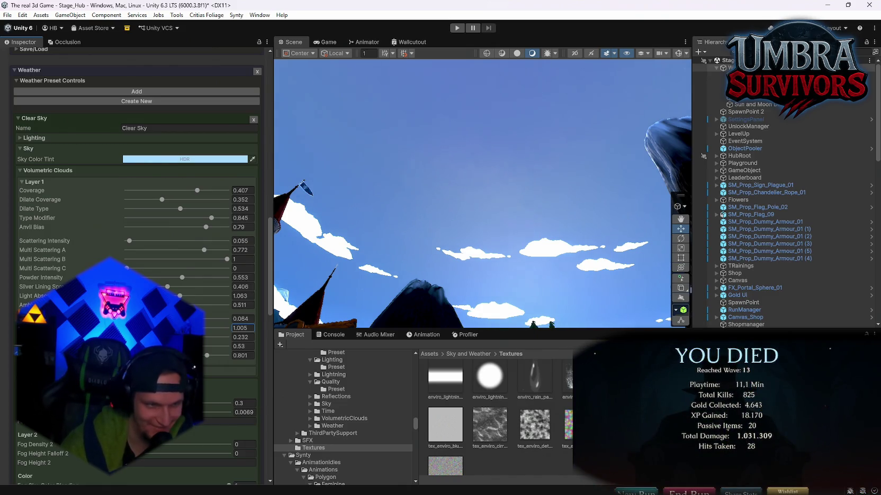
Ease the Layer 1 detail erosion intensity down to 0.955.
scroll(476, 226, up, 3)
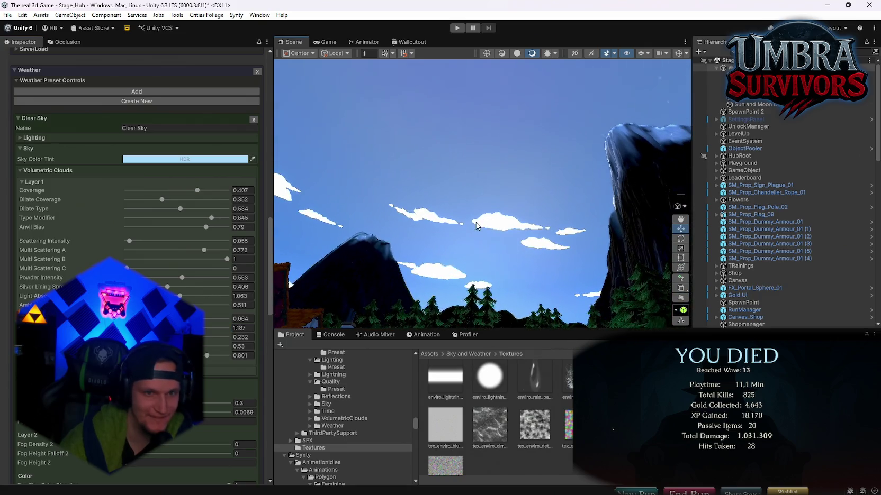
click(206, 348)
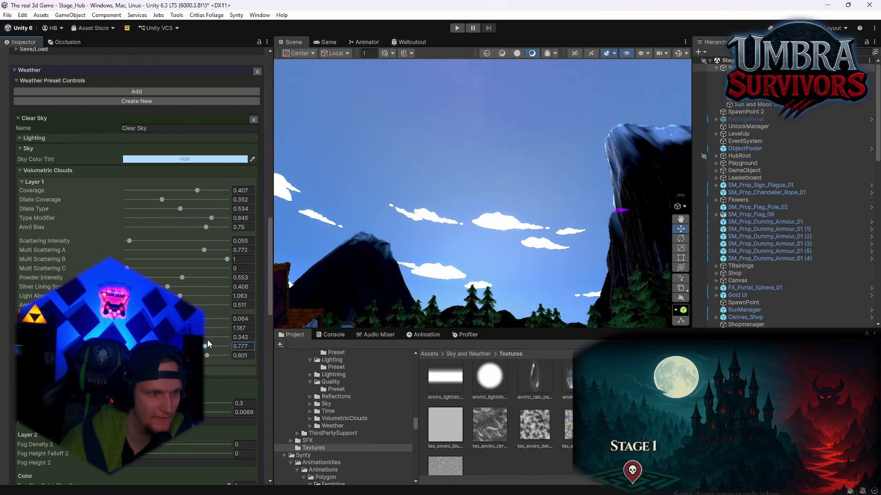
drag(231, 343, 222, 346)
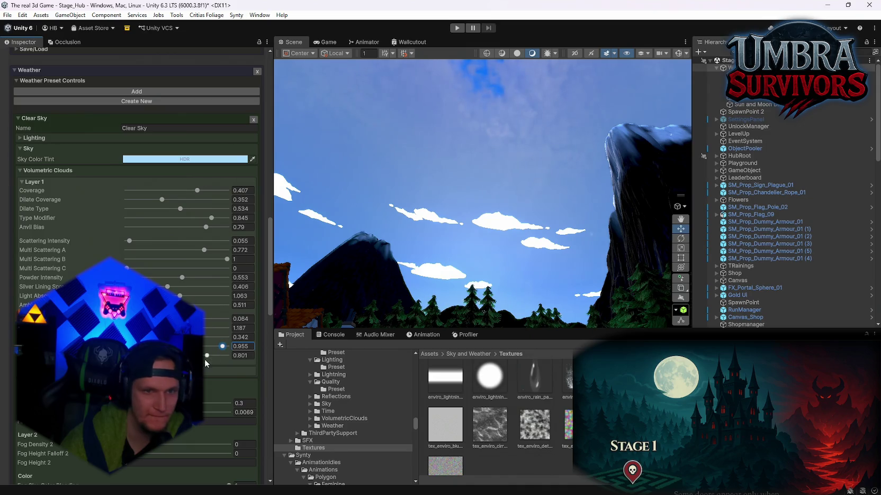
mouse_move(439, 223)
mouse_down()
mouse_move(464, 210)
mouse_move(478, 216)
mouse_move(434, 228)
mouse_up()
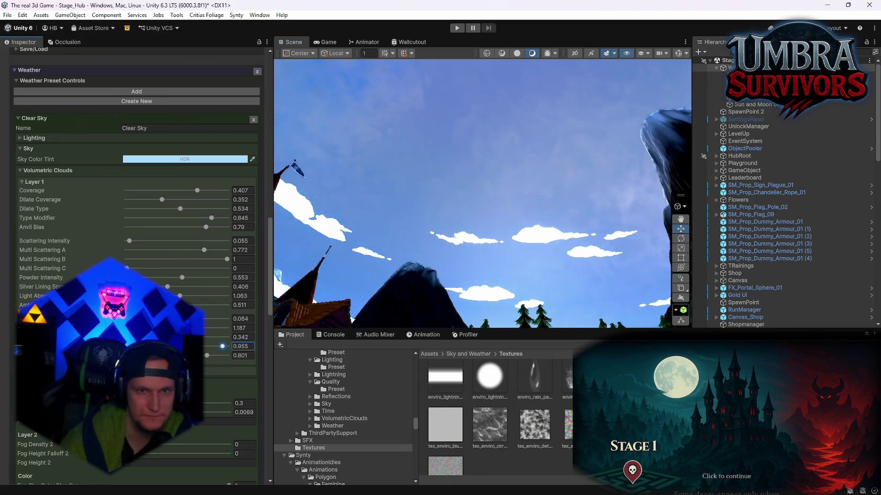
Lower Layer 1 cloud density to 0.037, briefly trying 0.21.
click(244, 319)
text(0.018)
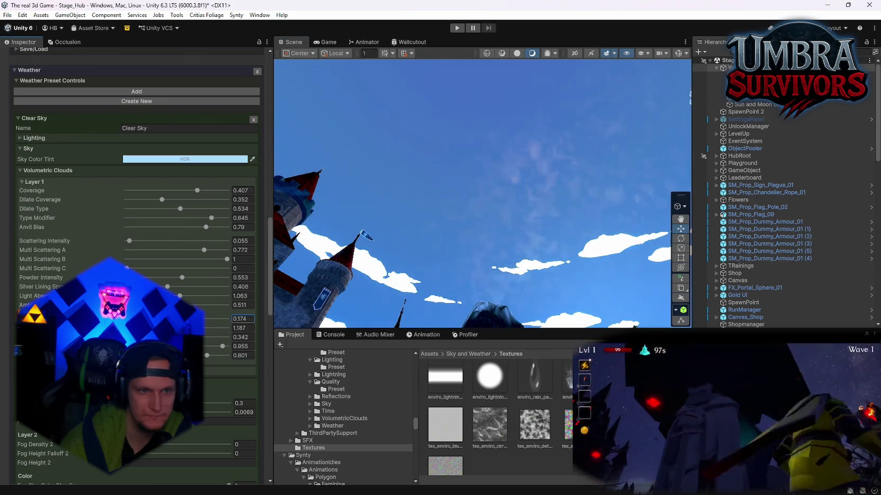
text(0.037)
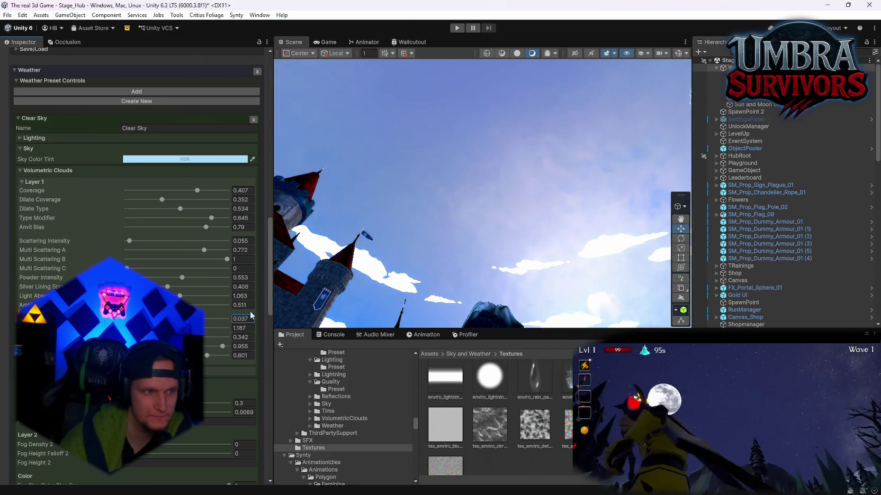
click(429, 251)
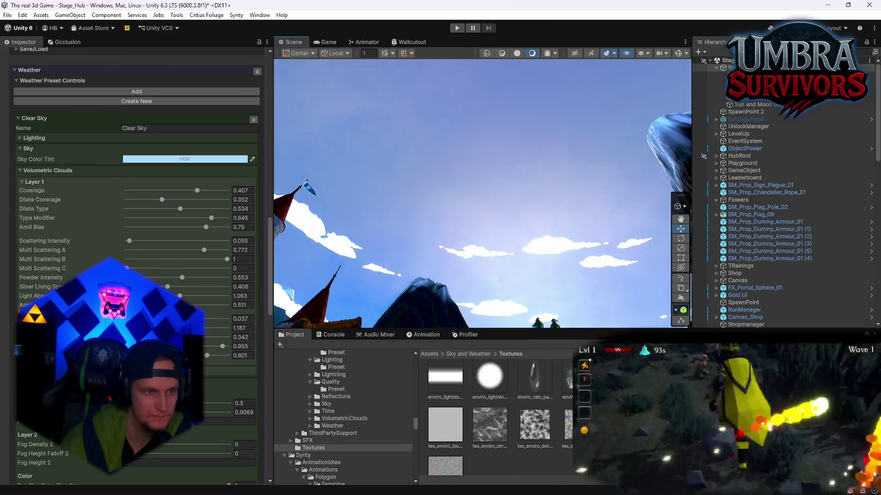
click(244, 319)
text(0.21)
mouse_move(376, 279)
mouse_down()
mouse_move(558, 271)
mouse_move(561, 263)
mouse_up()
click(244, 318)
Set Layer 1 density to 0.018 and settle Clear Sky cloud coverage at -0.105.
text(0.0550.018)
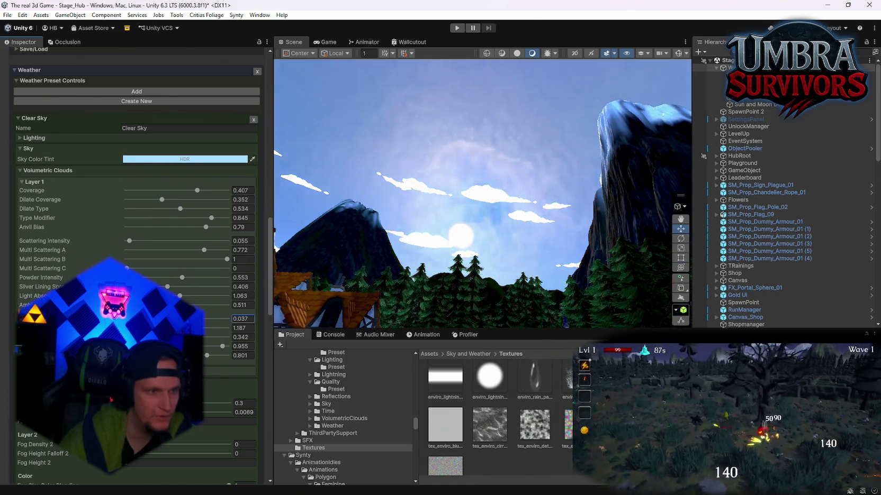
drag(202, 194, 164, 193)
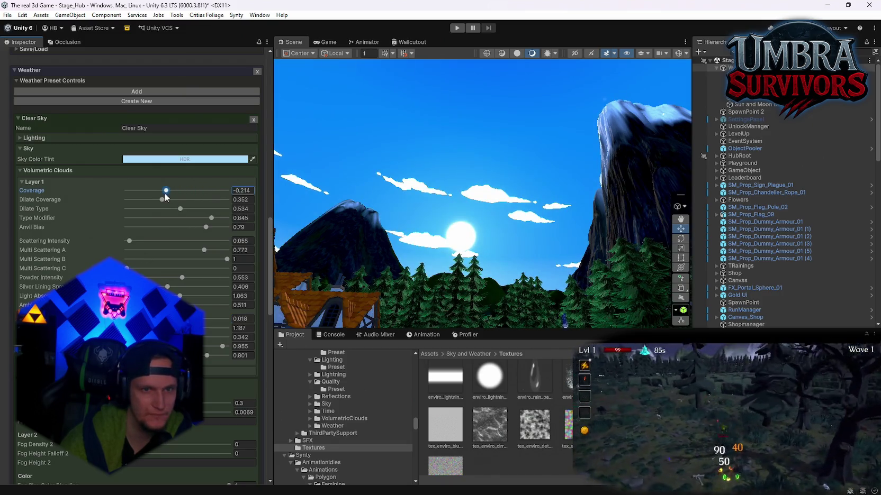
drag(402, 201, 408, 199)
drag(165, 191, 175, 190)
mouse_move(529, 206)
mouse_down()
mouse_move(573, 245)
mouse_move(503, 221)
mouse_up()
drag(176, 192, 172, 190)
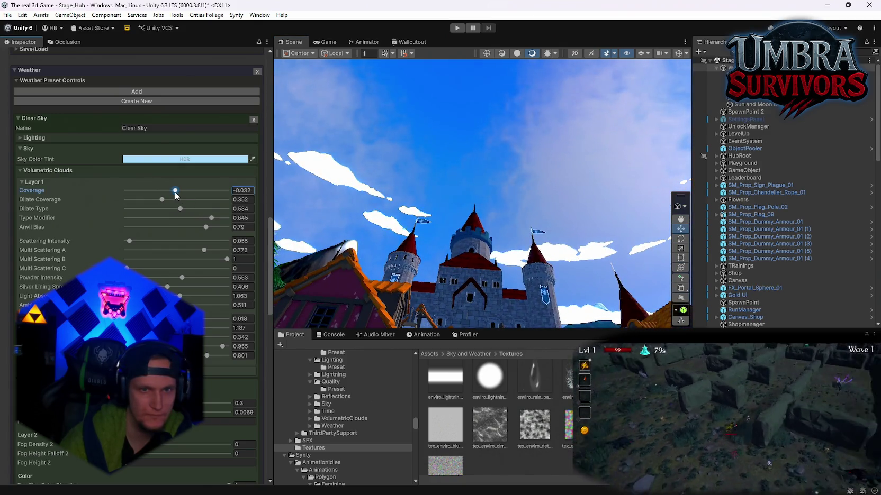
mouse_move(273, 217)
mouse_down()
mouse_move(458, 218)
mouse_move(512, 235)
mouse_up()
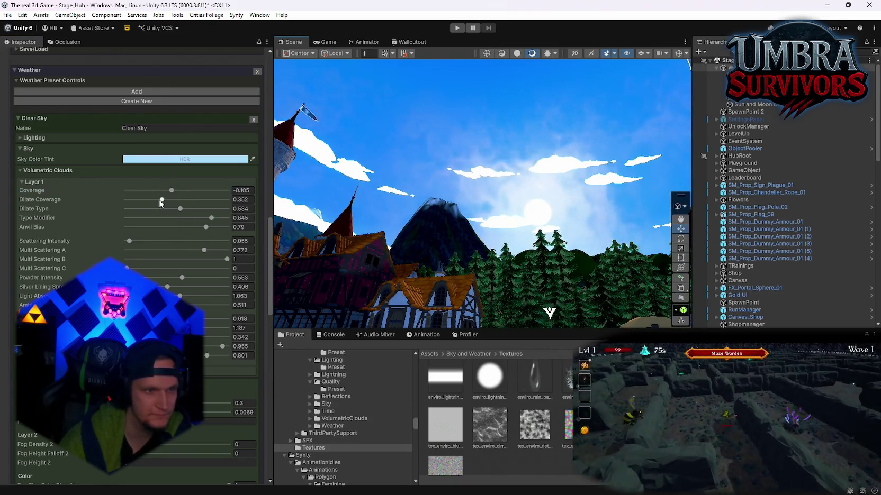
Raise Clear Sky's dilate coverage to 0.635.
click(161, 200)
scroll(192, 208, up, 4)
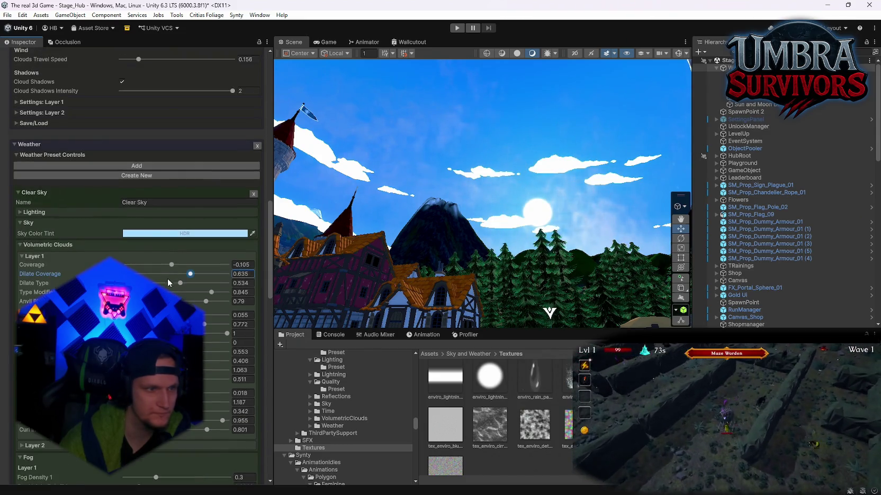
scroll(77, 257, up, 1)
scroll(130, 255, down, 15)
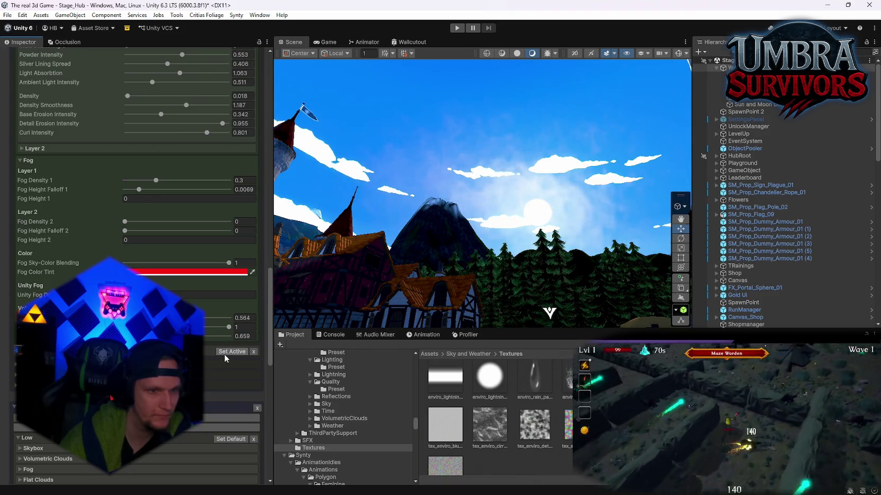
Make Cloudy 1 the active weather preset and view the mountains and castle.
click(225, 352)
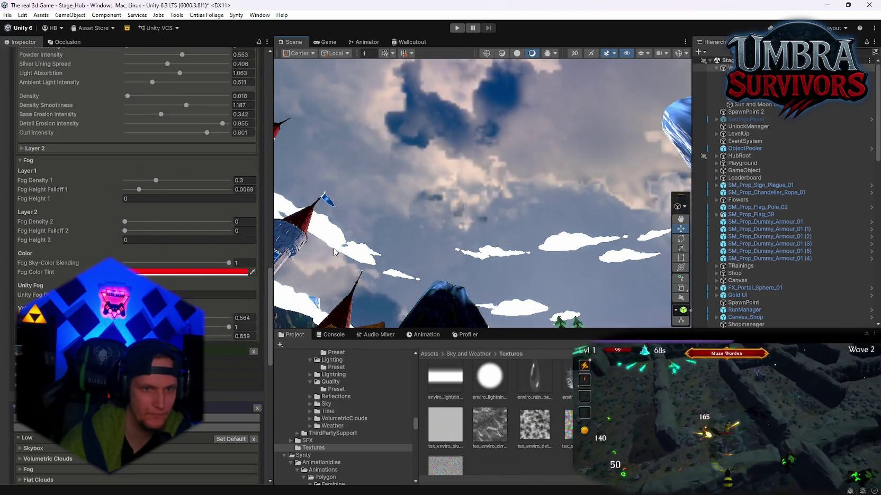
scroll(190, 447, up, 10)
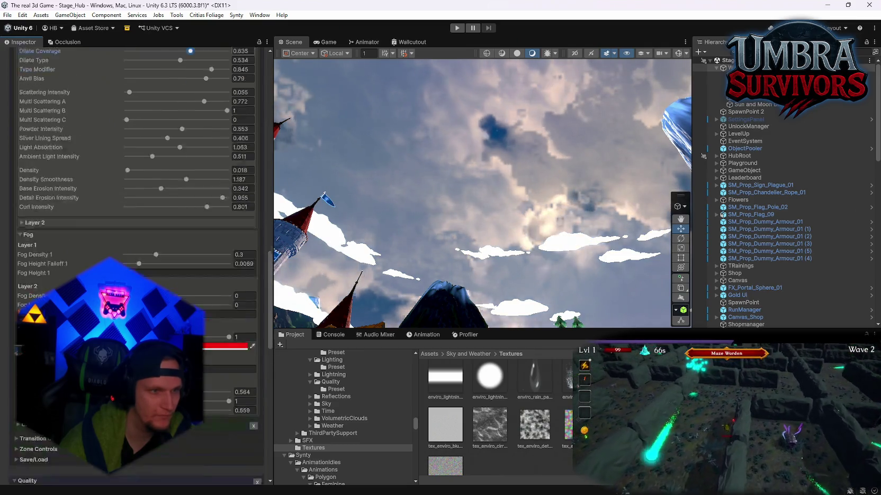
drag(522, 190, 526, 268)
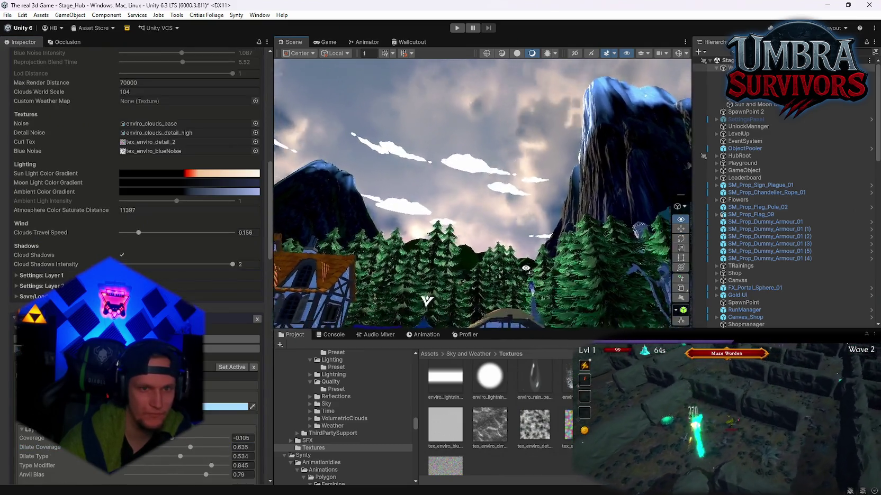
drag(276, 168, 159, 211)
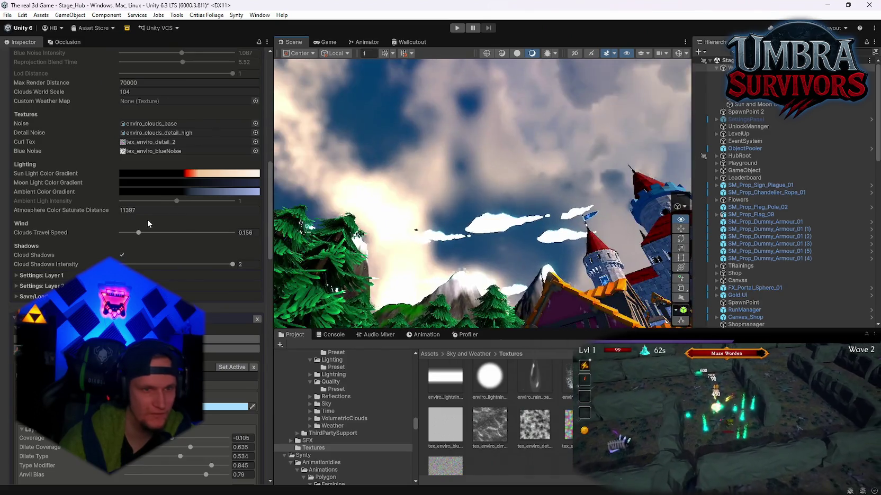
scroll(147, 236, down, 10)
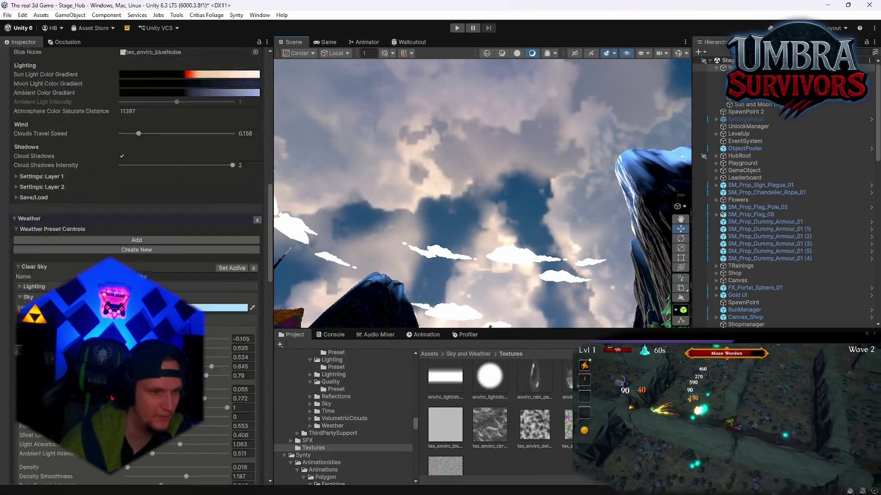
scroll(136, 265, down, 10)
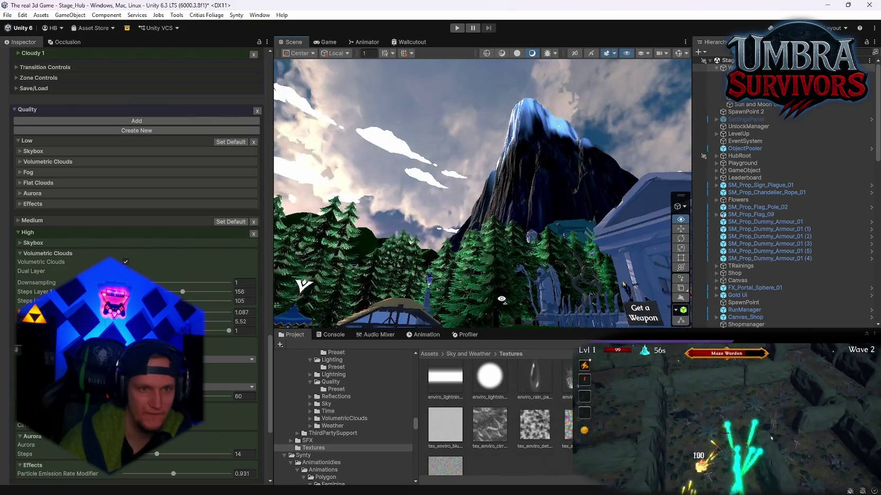
Reduce High tier Steps Layer 1 from 156 to 32 and set Reprojection to 0.
mouse_move(491, 294)
mouse_down()
mouse_move(490, 307)
mouse_move(489, 270)
mouse_up()
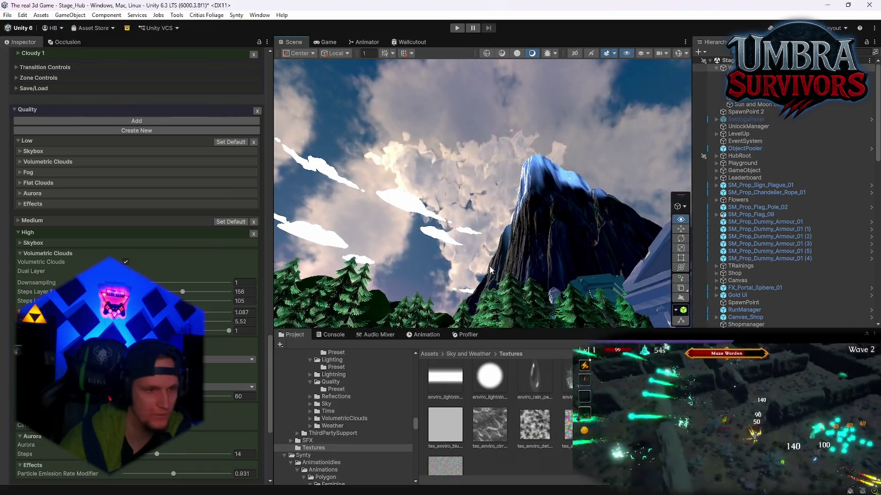
drag(178, 292, 123, 292)
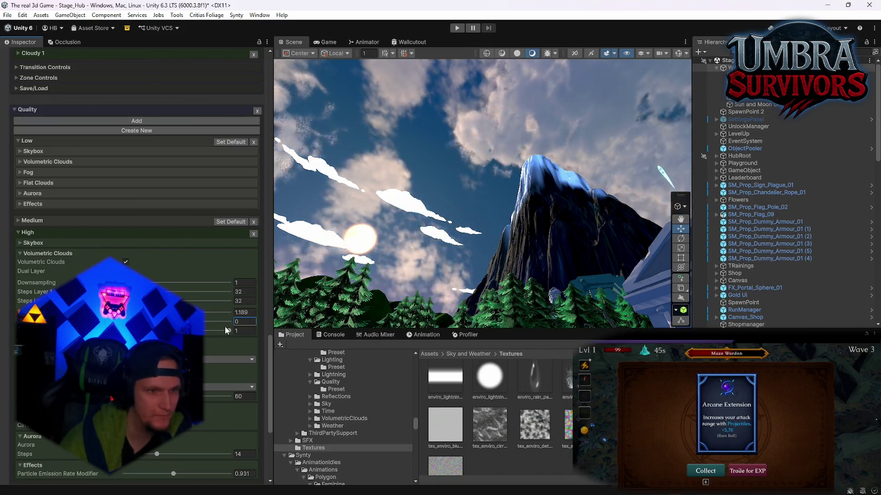
mouse_move(280, 261)
mouse_down()
mouse_move(286, 303)
mouse_move(275, 280)
mouse_move(195, 207)
mouse_move(156, 238)
mouse_move(177, 247)
mouse_move(315, 221)
mouse_move(201, 273)
mouse_up()
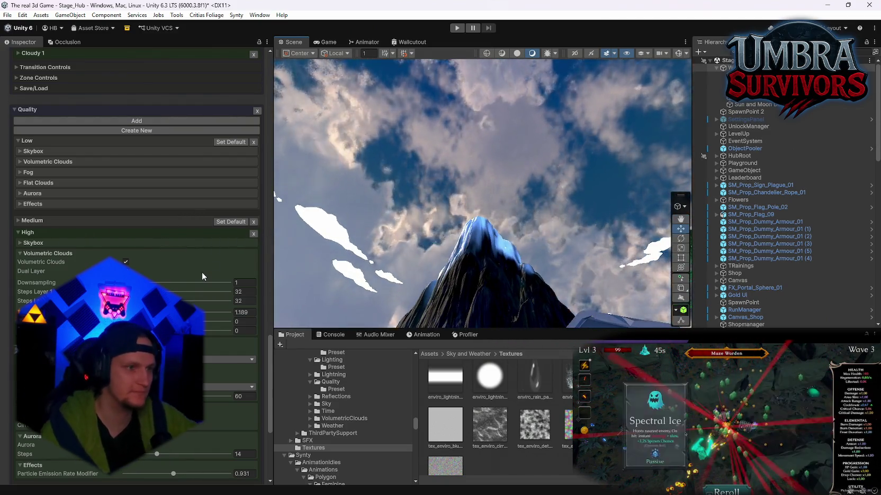
scroll(203, 272, up, 3)
scroll(209, 284, down, 4)
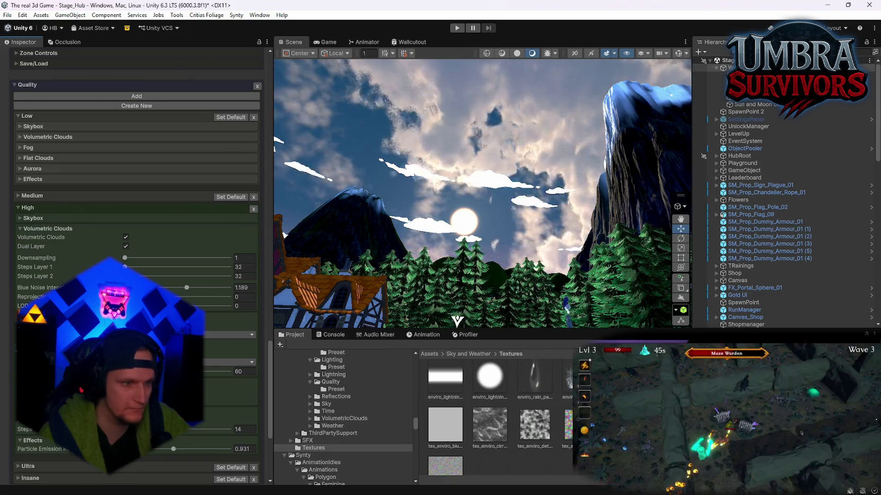
Set the Particle Emission Rate Modifier to 0.755.
drag(172, 450, 123, 450)
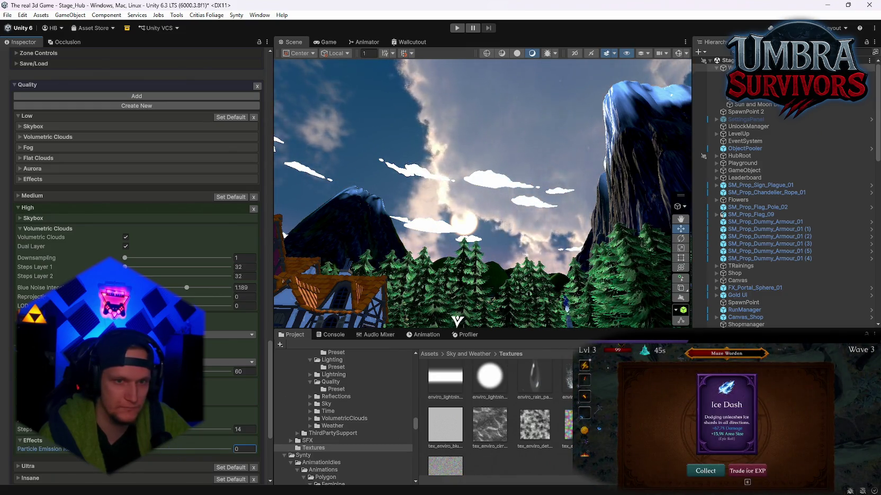
text(2)
key(BackSpace)
text(0.755)
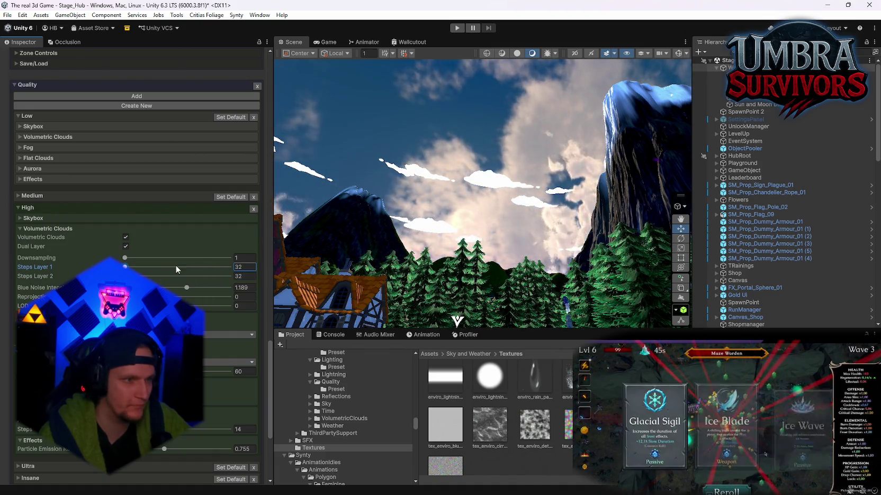
mouse_move(492, 245)
mouse_down()
mouse_move(330, 195)
mouse_move(477, 247)
mouse_move(374, 254)
mouse_move(614, 288)
mouse_up()
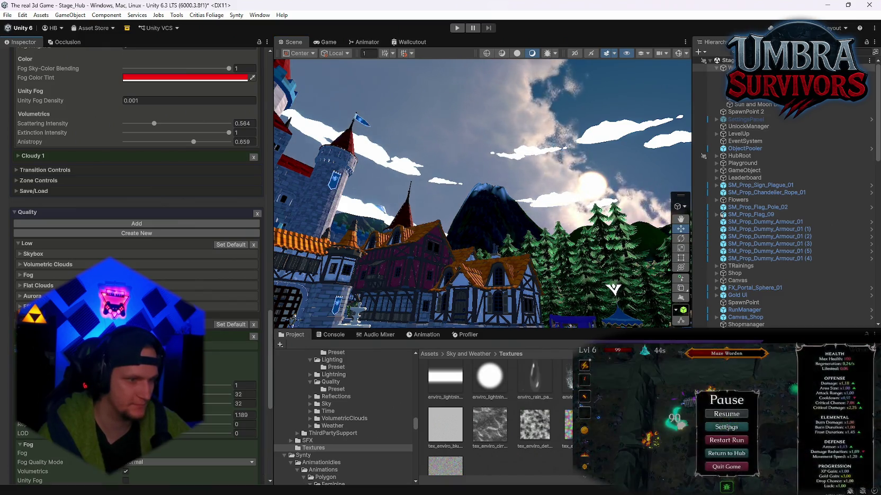
Collapse the Fog foldout and set the Ultra quality tier as default.
click(21, 445)
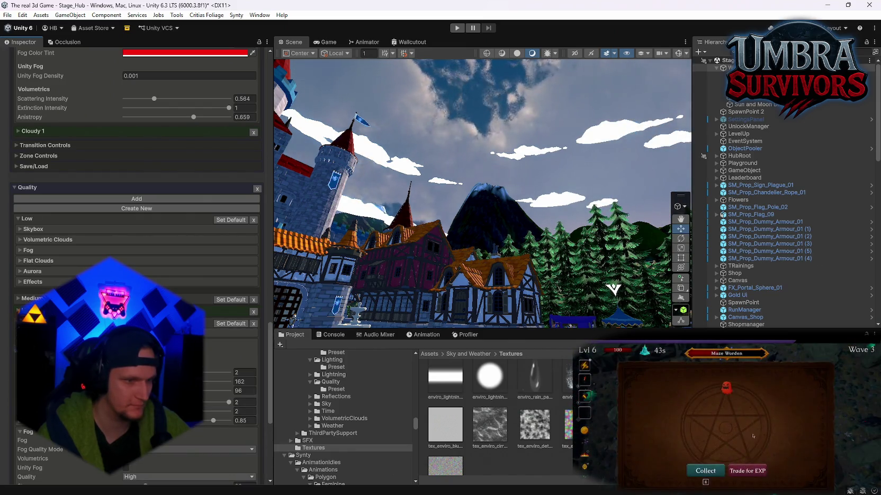
key(e)
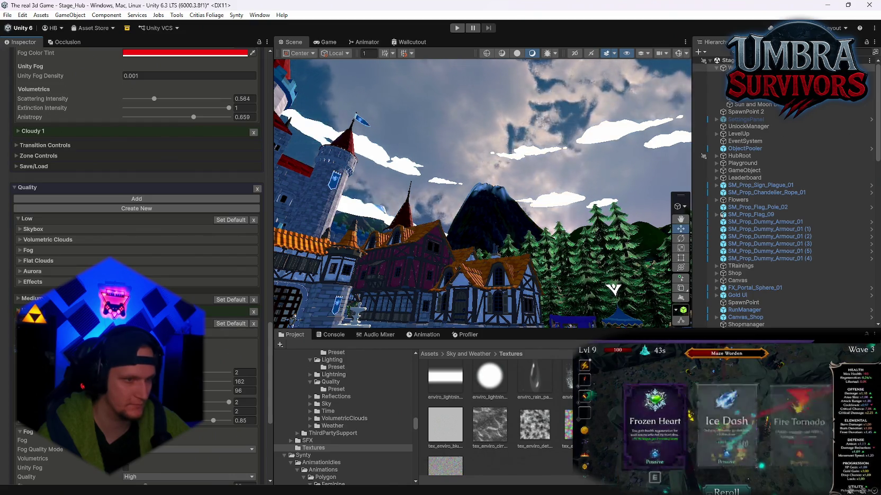
click(220, 324)
mouse_move(519, 276)
mouse_down()
mouse_move(530, 202)
mouse_move(475, 265)
mouse_move(573, 210)
mouse_move(433, 318)
mouse_move(529, 312)
mouse_move(505, 206)
mouse_up()
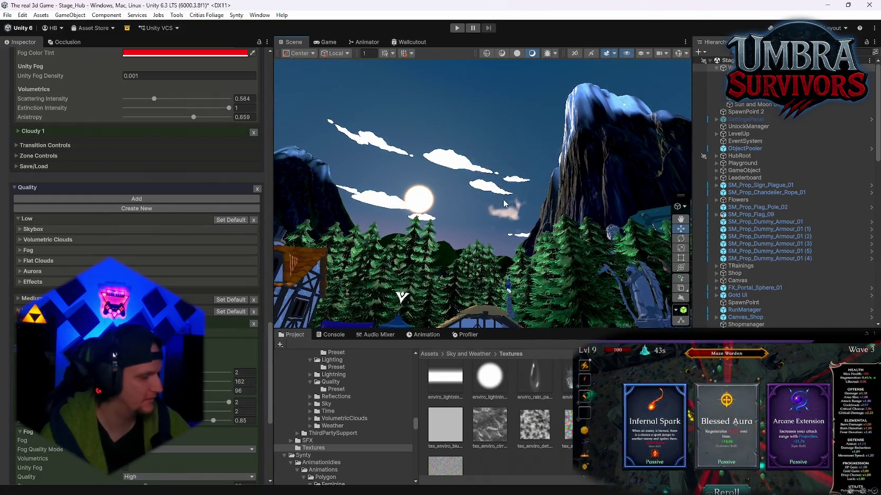
drag(391, 244, 276, 231)
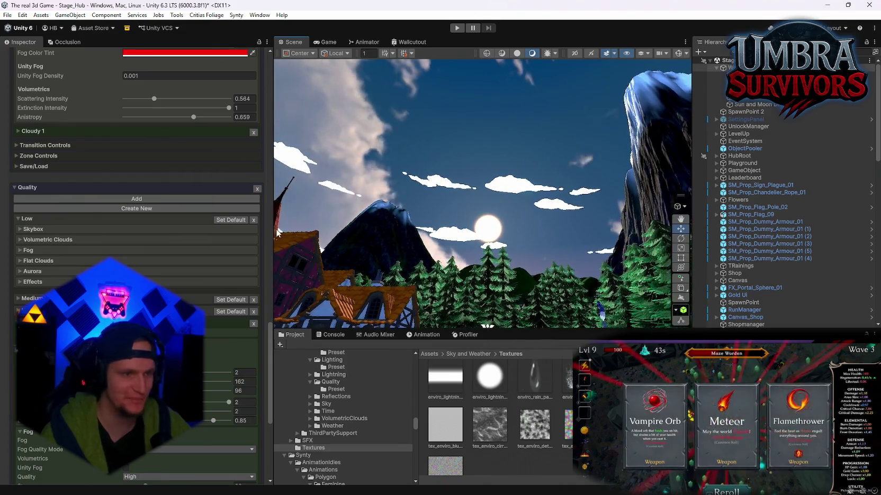
Expand the Low tier's volumetric cloud settings and collapse it again.
scroll(137, 159, up, 3)
click(19, 290)
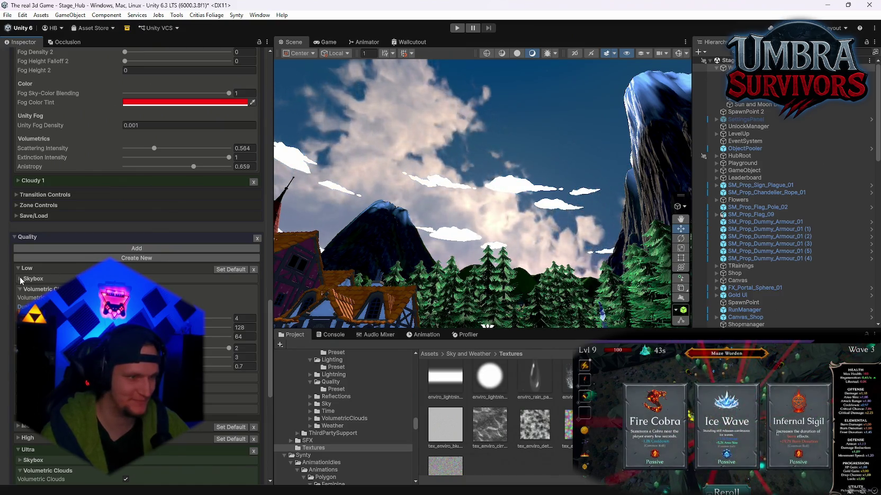
click(20, 268)
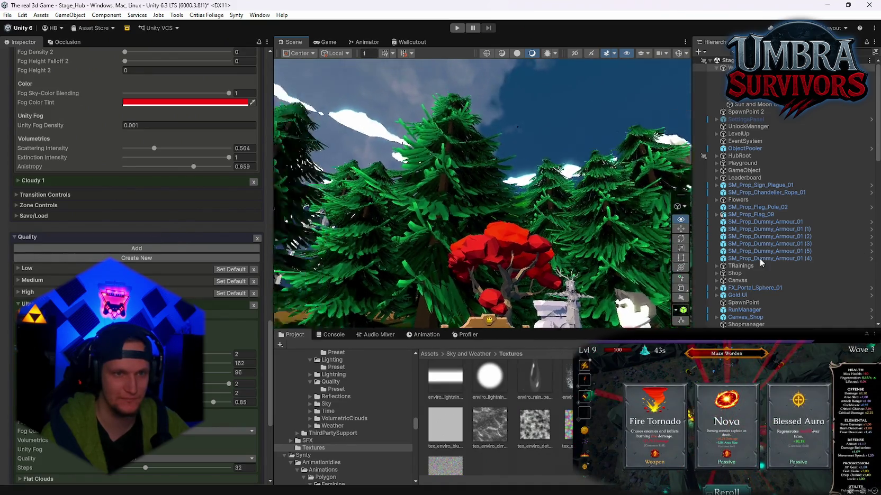
scroll(137, 265, up, 15)
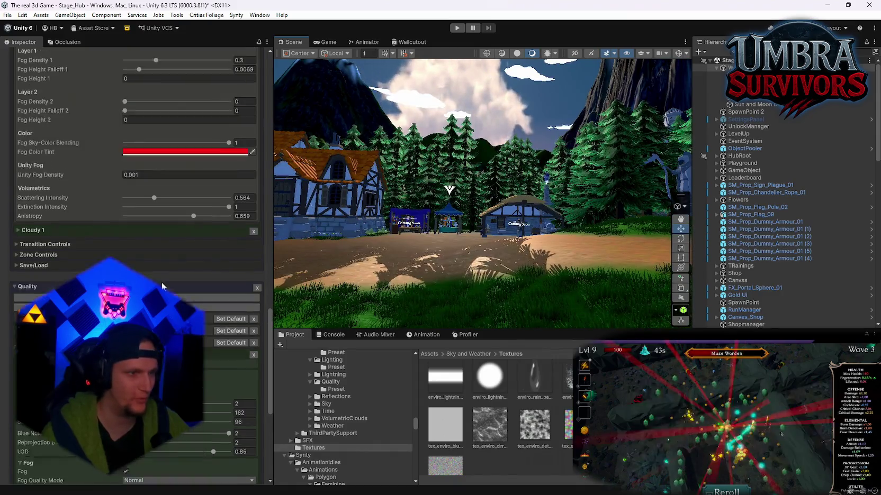
scroll(122, 209, up, 10)
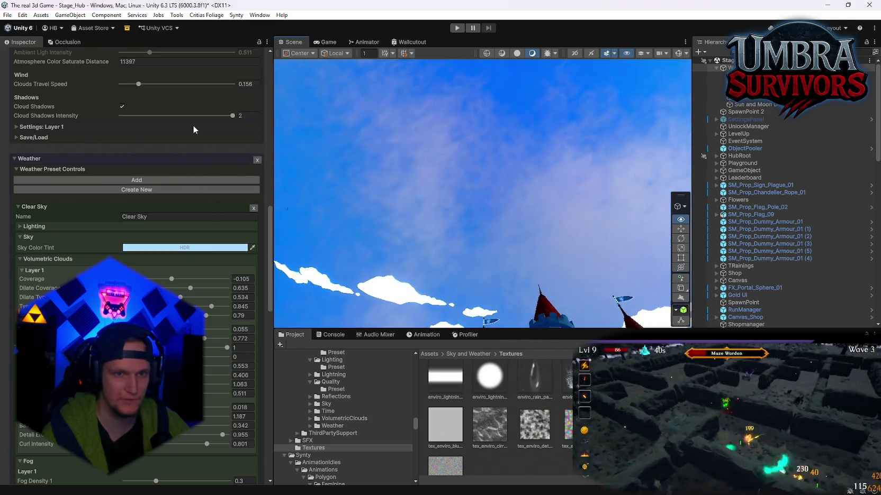
drag(478, 216, 450, 219)
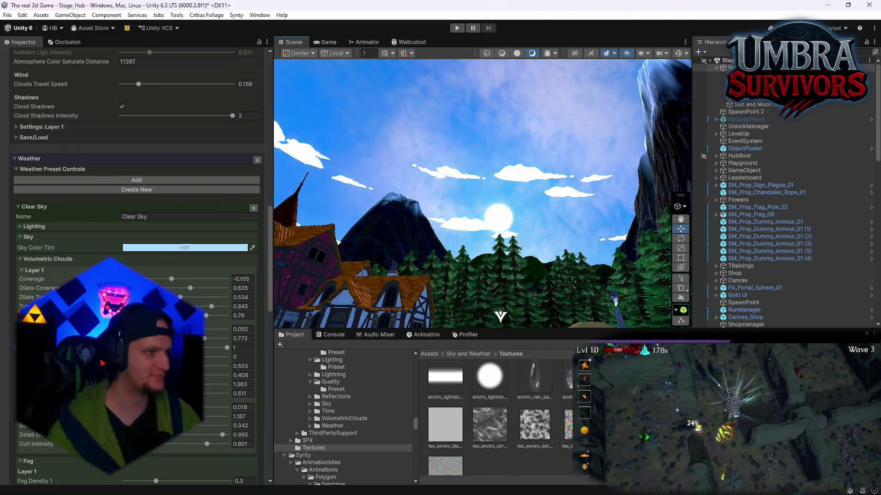
mouse_move(476, 222)
mouse_down()
mouse_move(445, 220)
mouse_move(396, 156)
mouse_up()
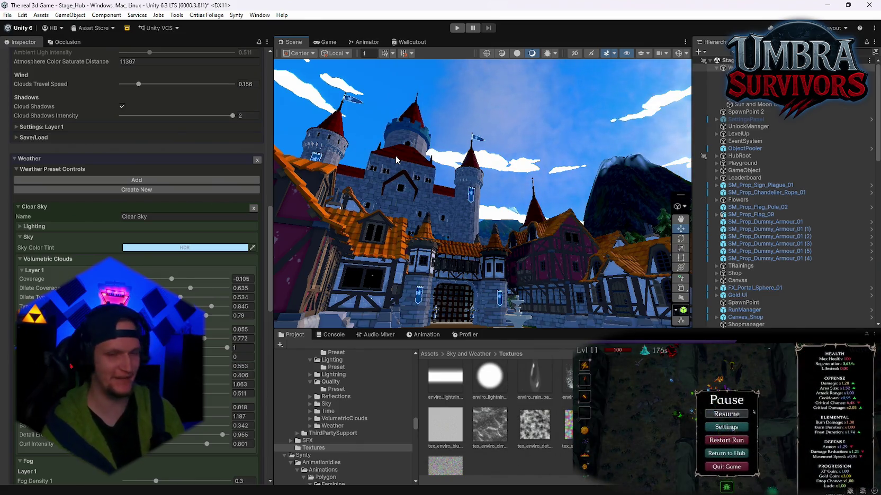
mouse_move(395, 156)
mouse_down()
mouse_move(437, 108)
mouse_move(668, 69)
mouse_move(621, 142)
mouse_up()
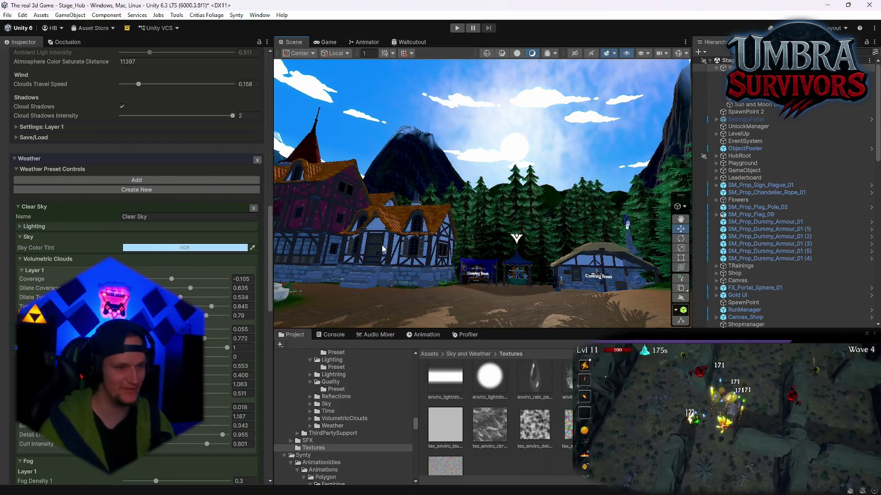
drag(277, 283, 558, 168)
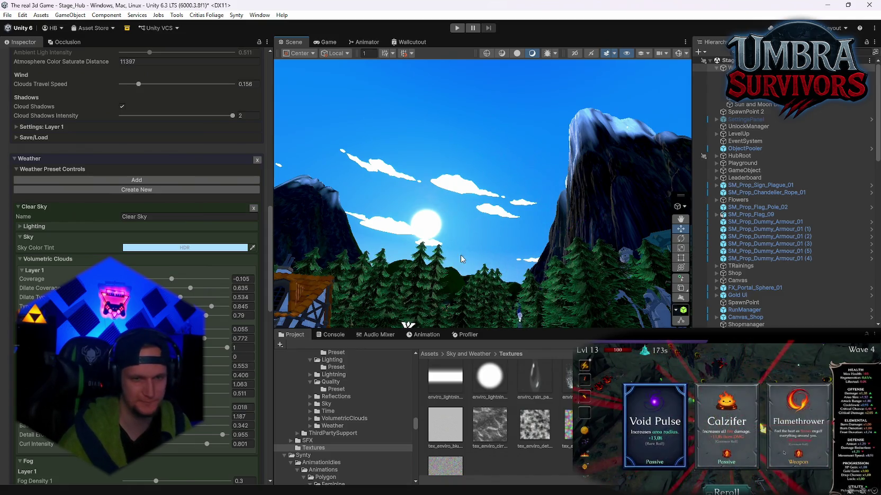
mouse_move(296, 286)
mouse_down()
mouse_move(531, 321)
mouse_move(488, 322)
mouse_move(360, 323)
mouse_move(521, 281)
mouse_move(624, 283)
mouse_move(628, 317)
mouse_move(606, 249)
mouse_up()
mouse_move(541, 245)
mouse_down()
mouse_move(429, 223)
mouse_move(297, 249)
mouse_move(305, 351)
mouse_move(318, 338)
mouse_up()
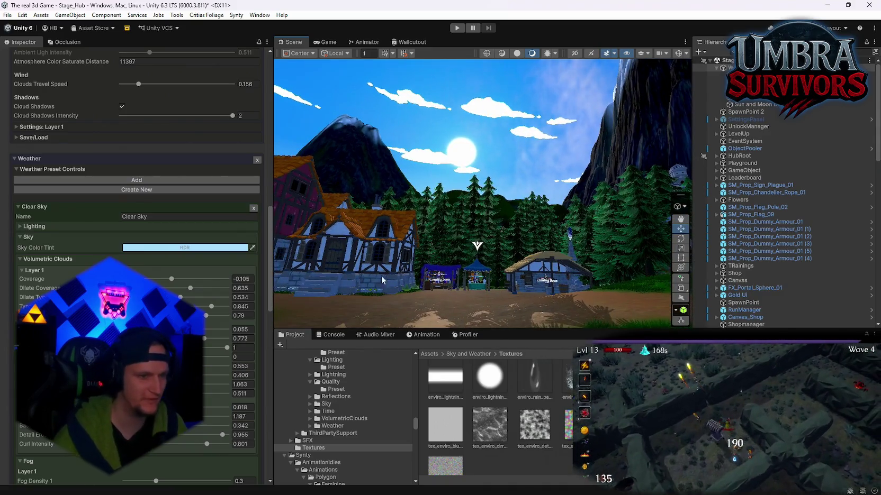
scroll(137, 264, down, 3)
scroll(179, 265, down, 6)
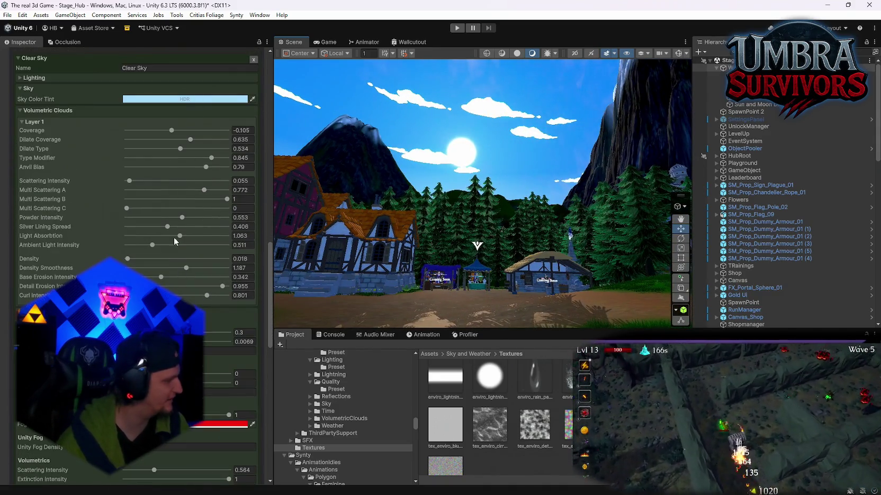
scroll(185, 304, up, 3)
scroll(185, 304, up, 3)
scroll(201, 149, down, 9)
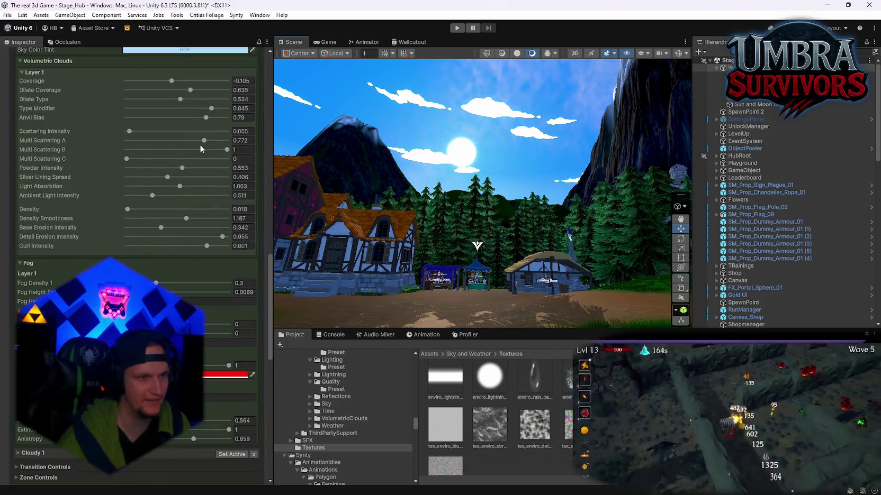
scroll(177, 89, up, 3)
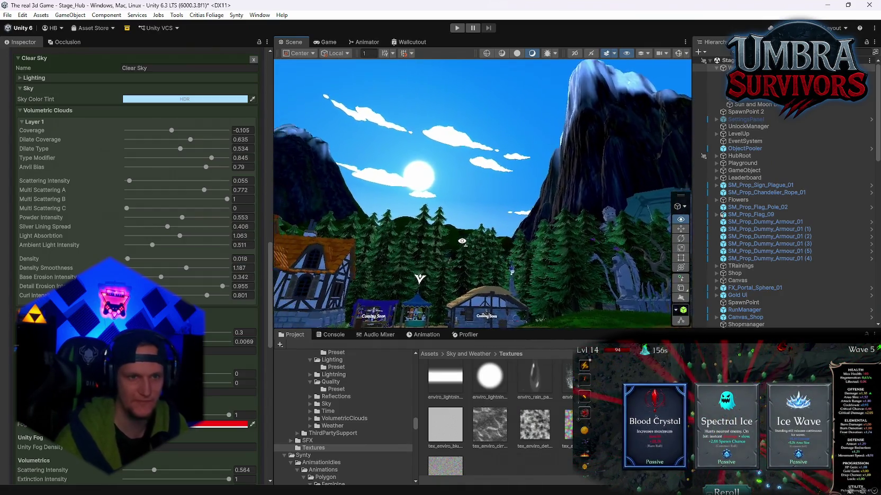
drag(374, 242, 426, 242)
mouse_move(574, 245)
mouse_down()
mouse_move(661, 248)
mouse_move(582, 254)
mouse_move(738, 276)
mouse_move(20, 278)
mouse_move(783, 278)
mouse_move(402, 278)
mouse_move(476, 278)
mouse_move(476, 223)
mouse_move(497, 281)
mouse_up()
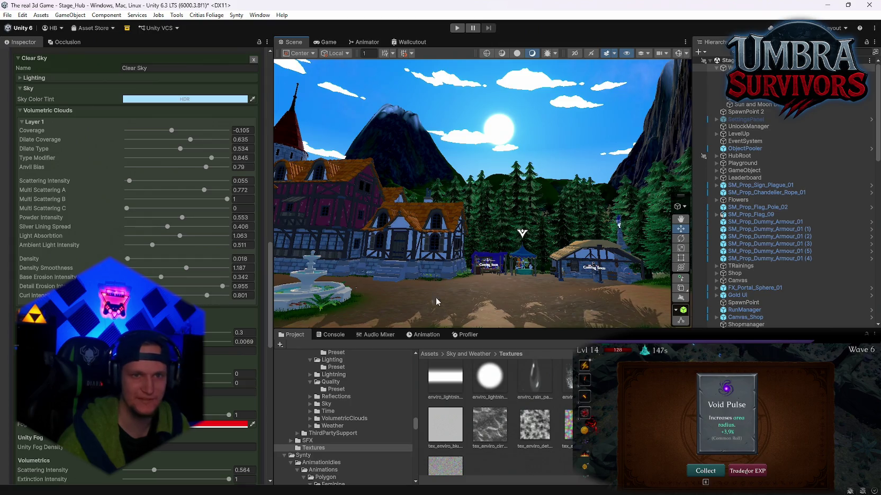
drag(436, 301, 437, 324)
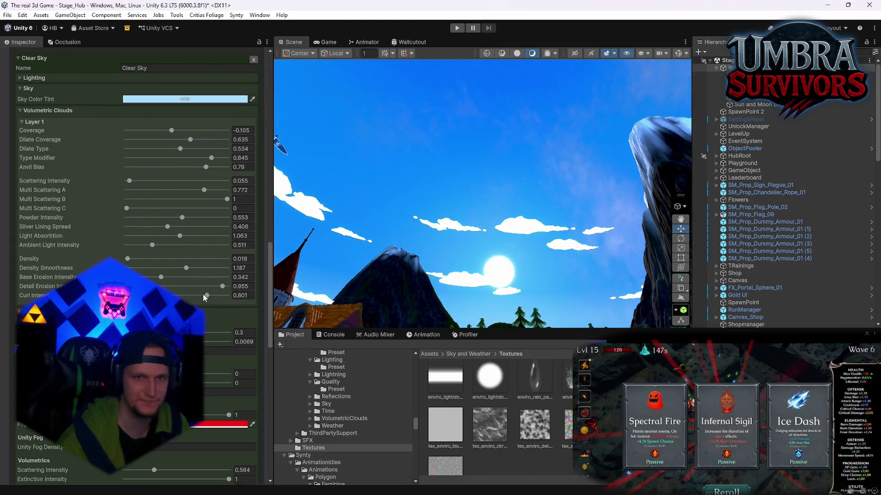
mouse_move(203, 295)
mouse_down()
mouse_move(222, 297)
mouse_move(173, 295)
mouse_up()
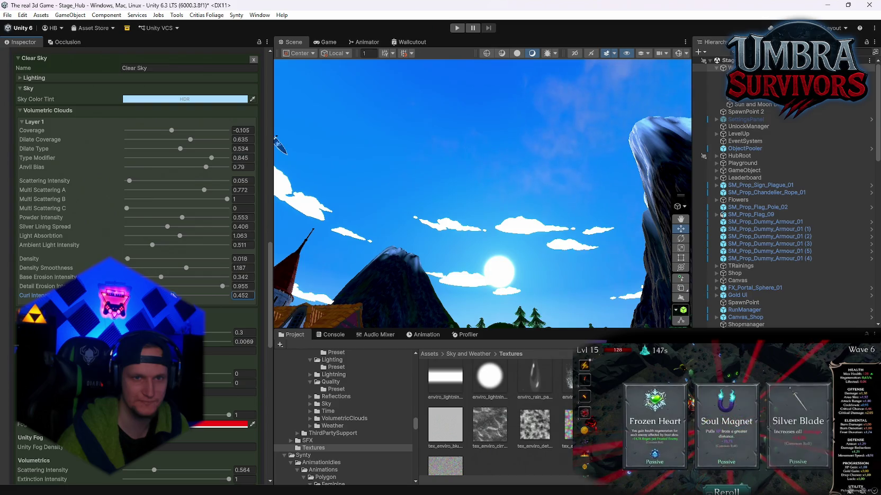
key(ctrl+z)
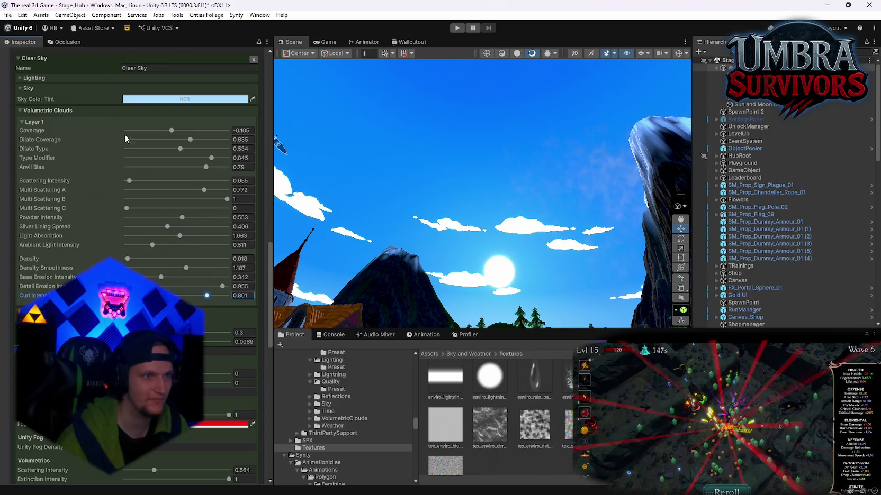
scroll(126, 159, up, 2)
click(22, 146)
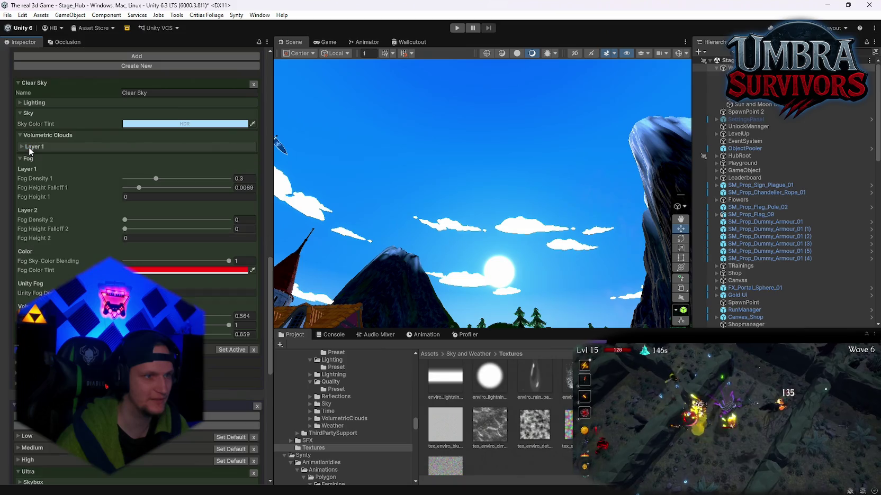
click(22, 146)
scroll(118, 218, up, 3)
scroll(118, 218, down, 8)
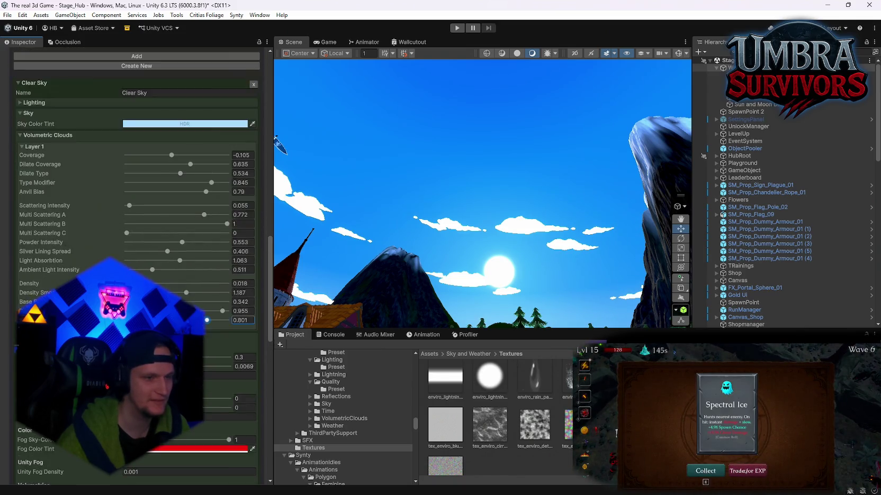
scroll(9, 335, up, 15)
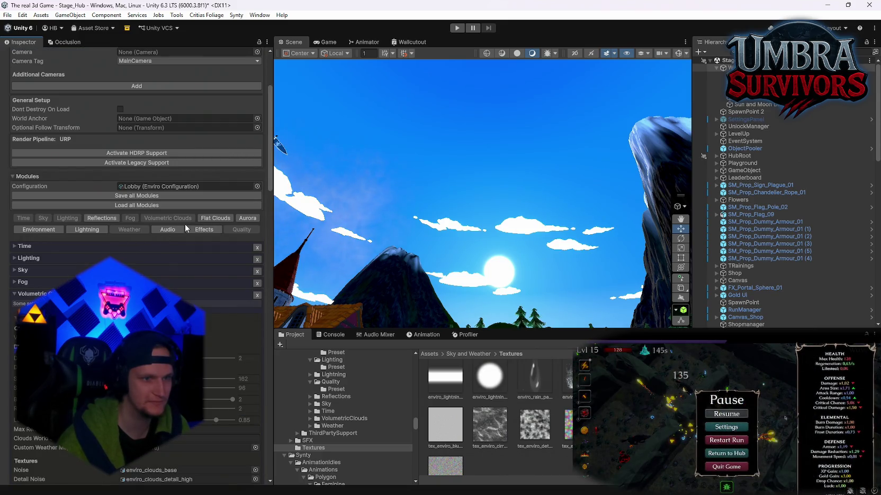
Expand the Environment module and remove it from the Enviro Manager.
scroll(118, 251, up, 2)
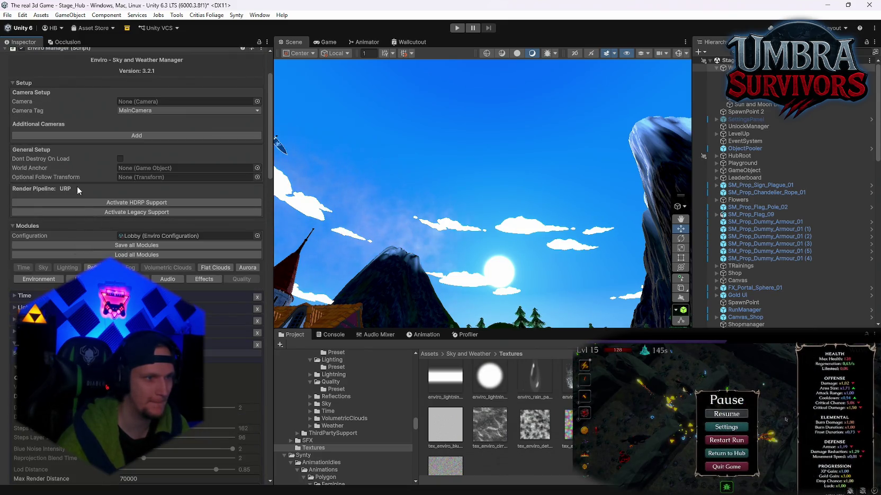
scroll(136, 265, down, 2)
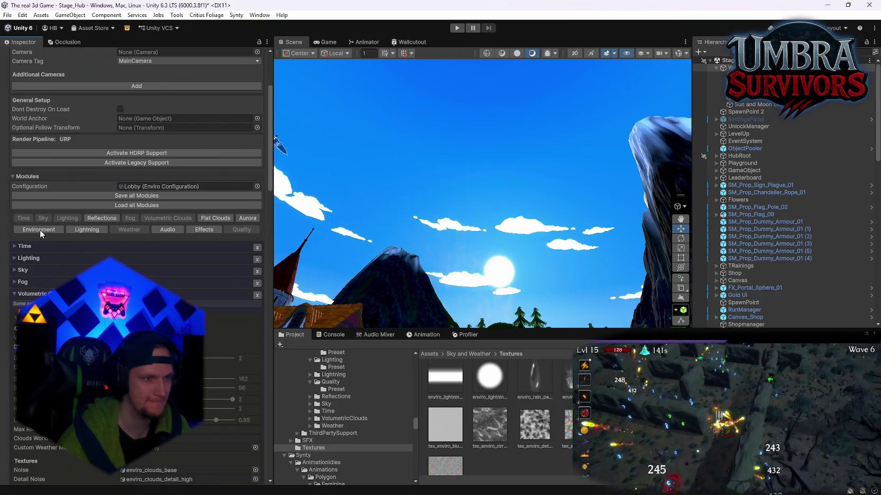
scroll(150, 270, down, 15)
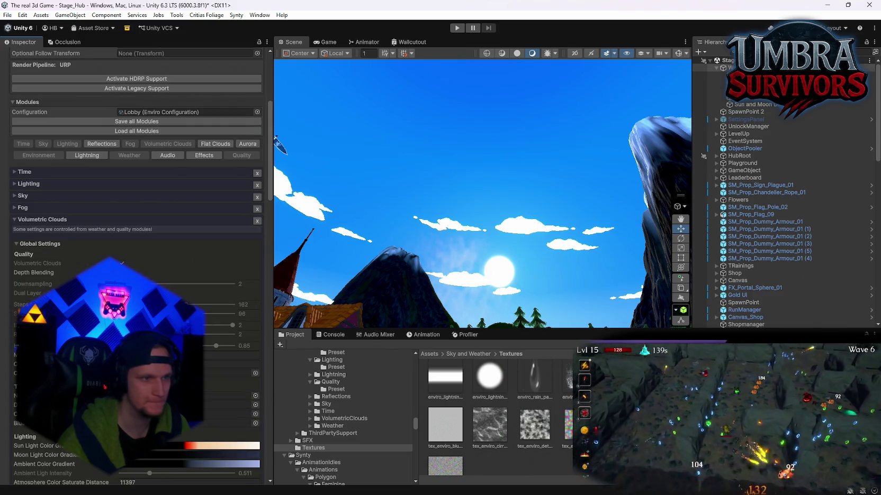
scroll(137, 264, down, 20)
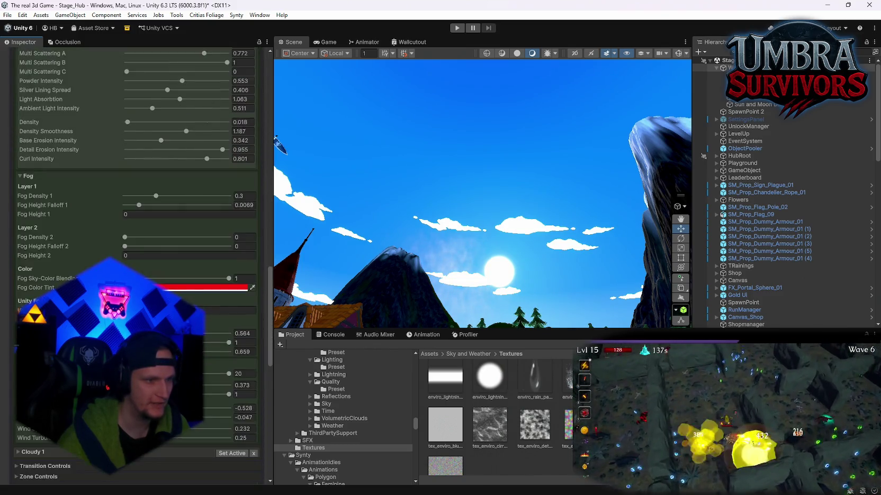
scroll(30, 248, up, 15)
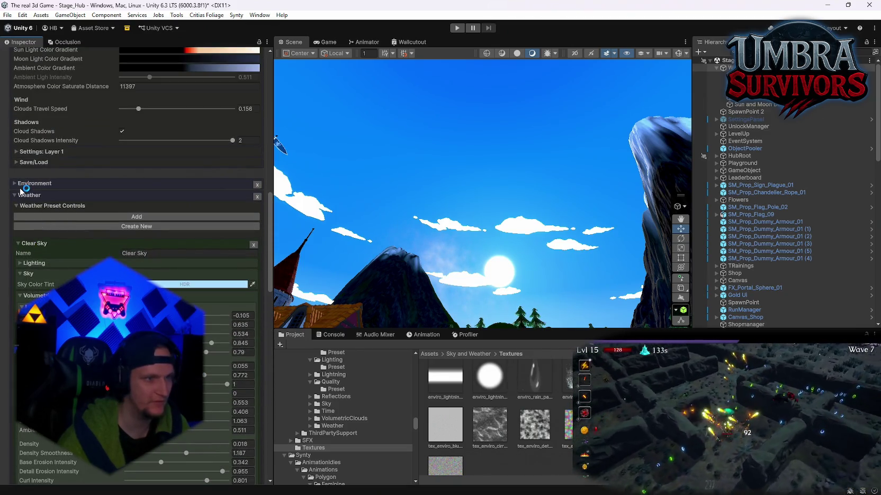
click(14, 183)
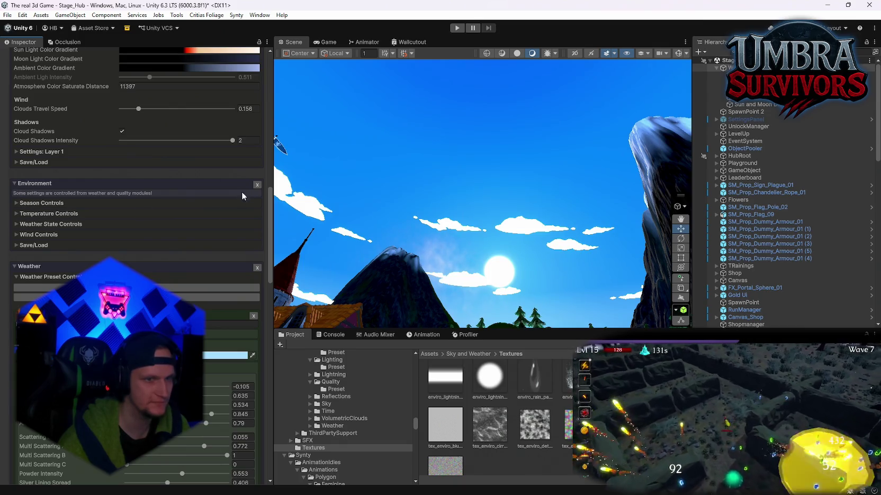
click(257, 186)
Remove the Volumetric Clouds module.
scroll(197, 252, up, 15)
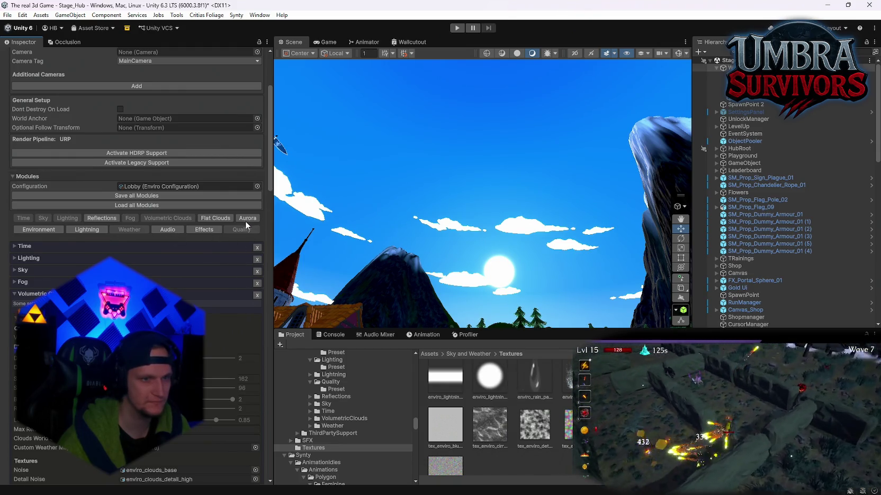
mouse_move(466, 228)
mouse_down()
mouse_move(487, 235)
mouse_move(519, 212)
mouse_move(544, 251)
mouse_move(534, 249)
mouse_up()
scroll(195, 233, down, 5)
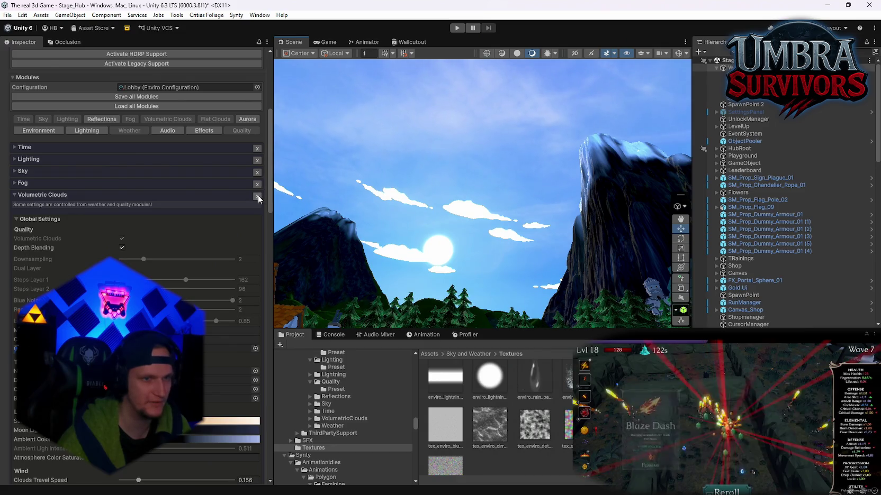
click(259, 196)
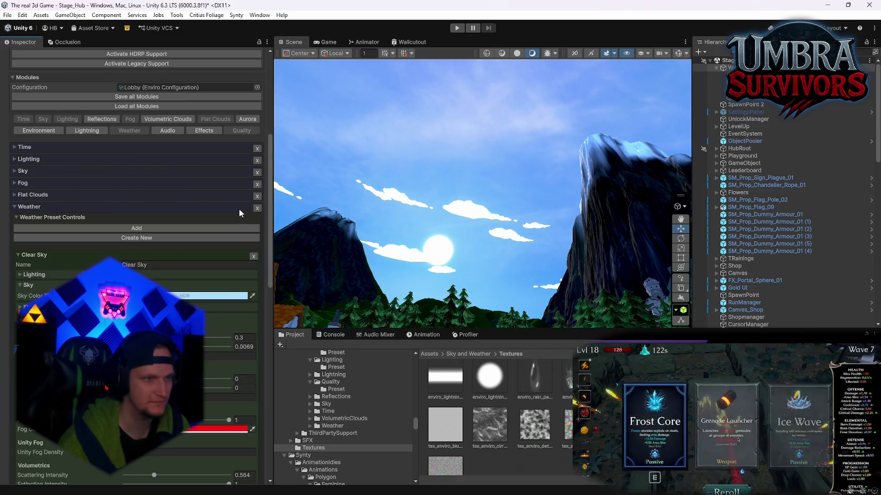
Expand the Flat Clouds module with its Cirrus Clouds and 2D Clouds foldouts.
mouse_move(539, 111)
mouse_down()
mouse_move(558, 155)
mouse_move(553, 112)
mouse_up()
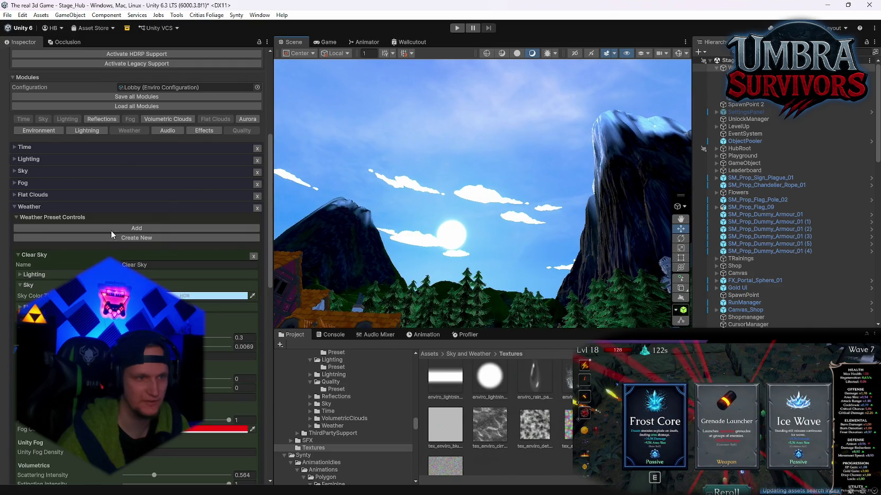
click(16, 197)
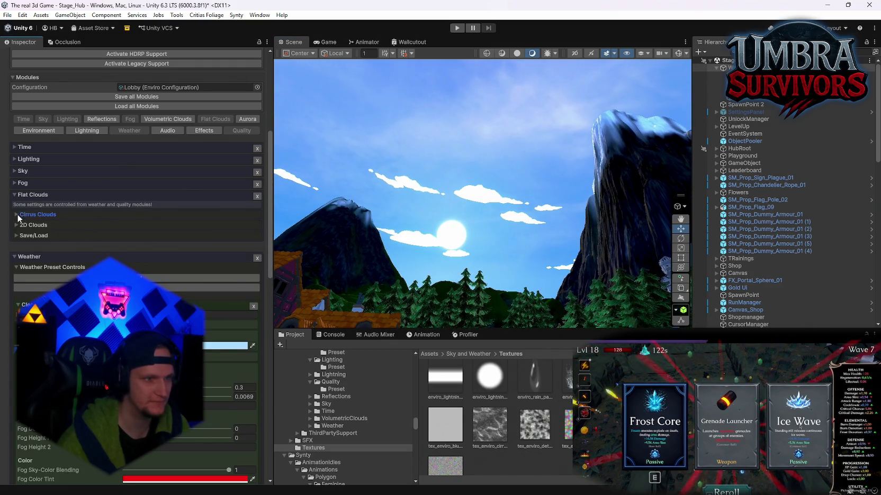
click(17, 214)
click(21, 301)
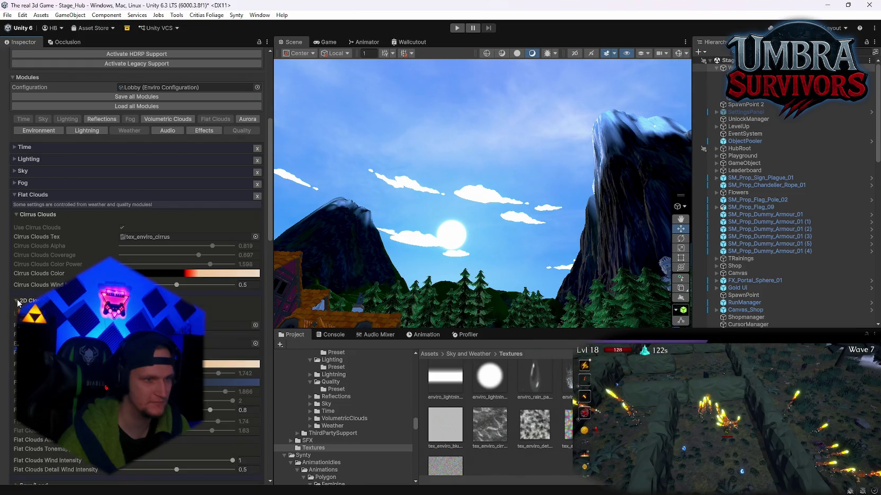
scroll(21, 303, down, 8)
scroll(136, 212, down, 9)
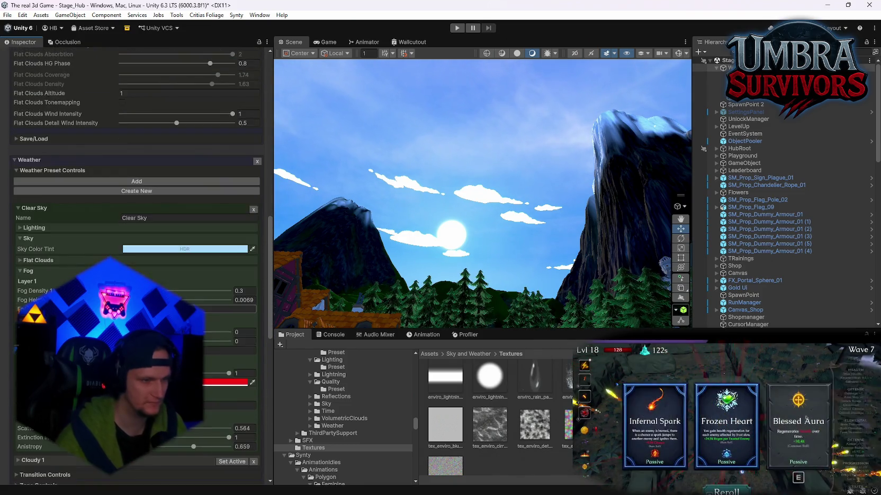
scroll(136, 212, up, 4)
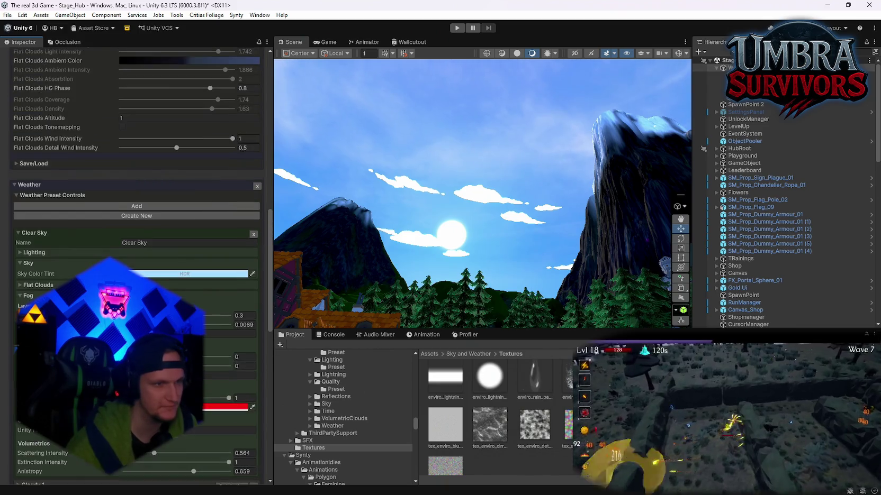
scroll(137, 211, up, 4)
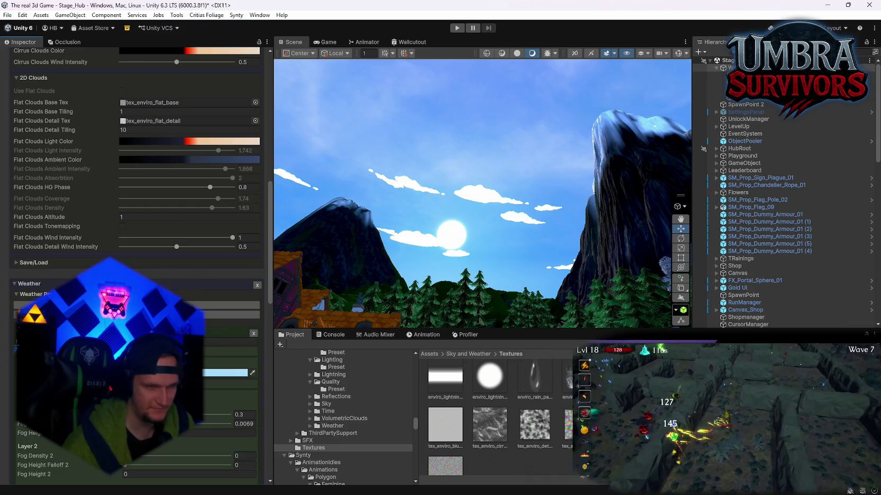
Fly the scene camera through the village past the Start Run portal and back.
key(w)
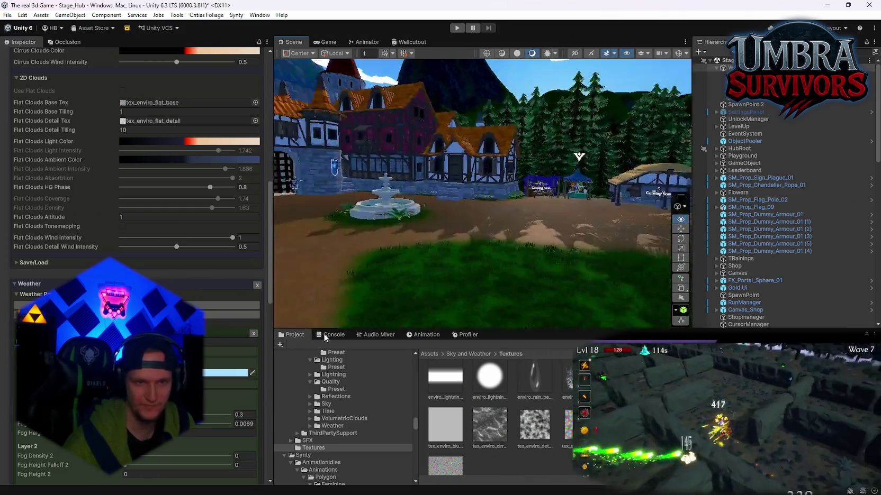
key(a)
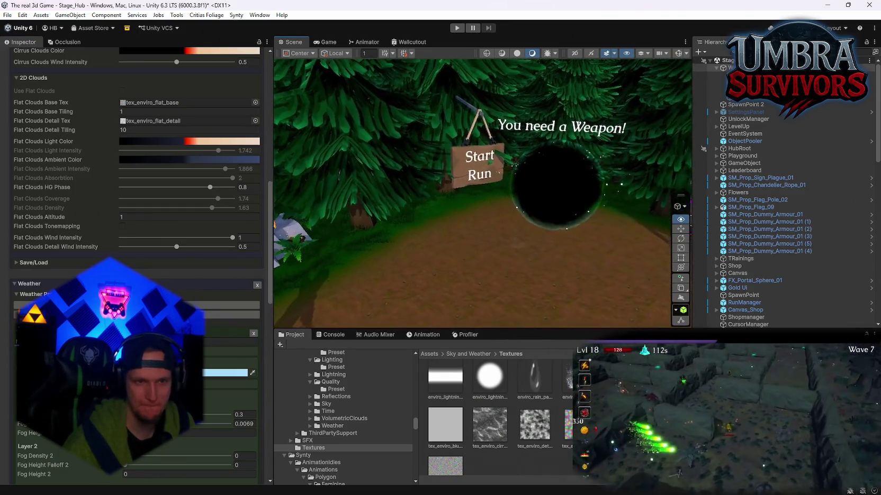
key(w)
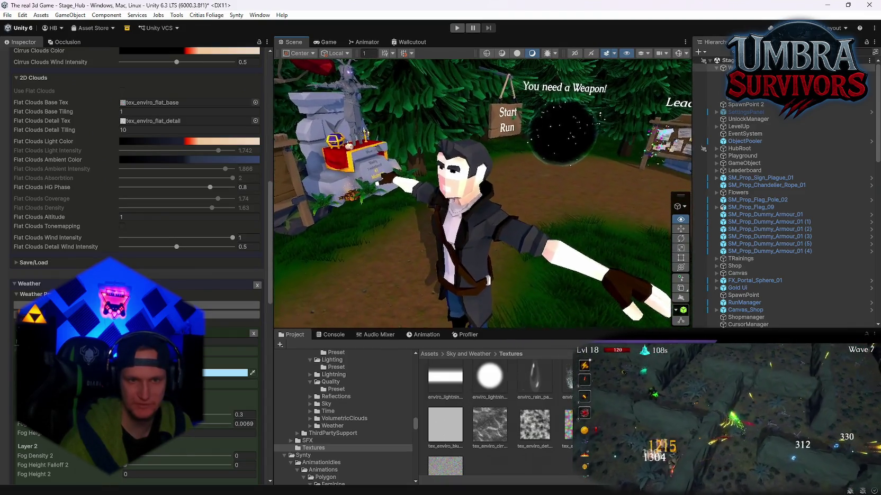
key(s)
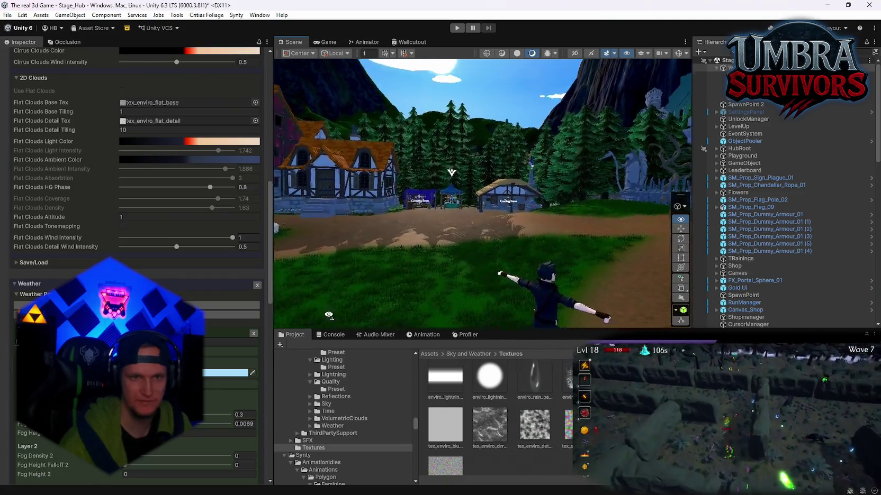
scroll(155, 236, up, 10)
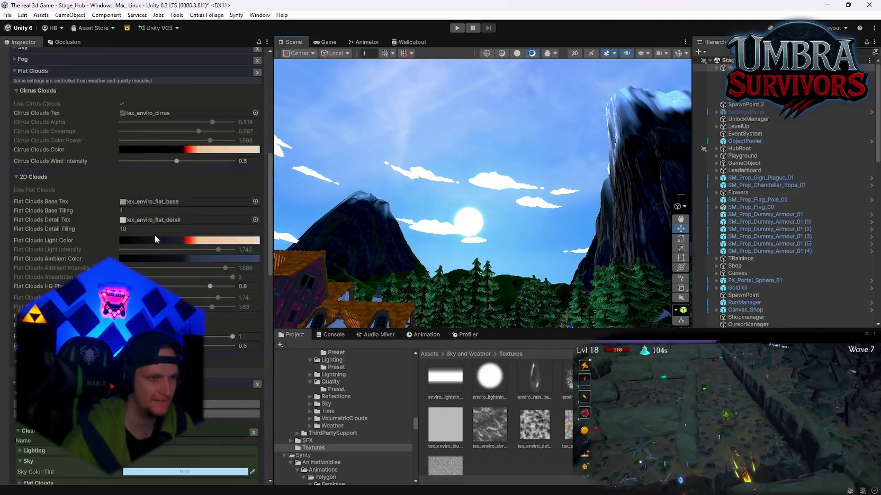
Replace the Flat Clouds module with the Volumetric Clouds module.
scroll(157, 265, up, 1)
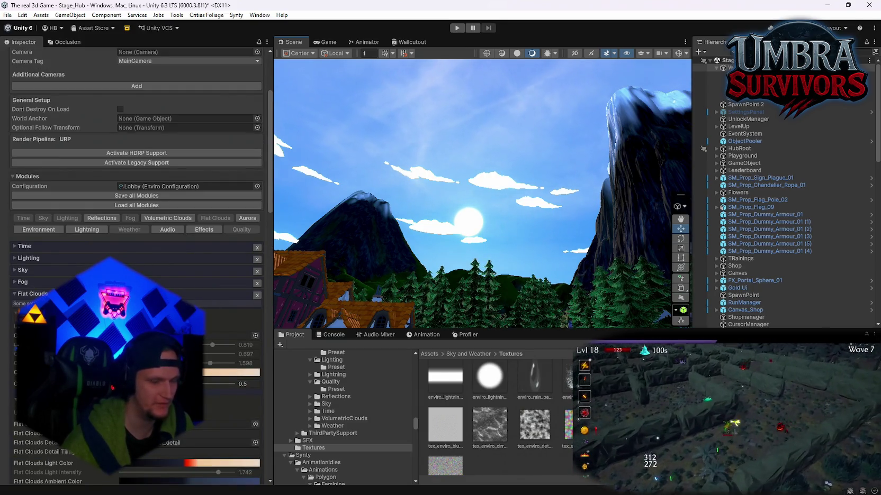
click(257, 296)
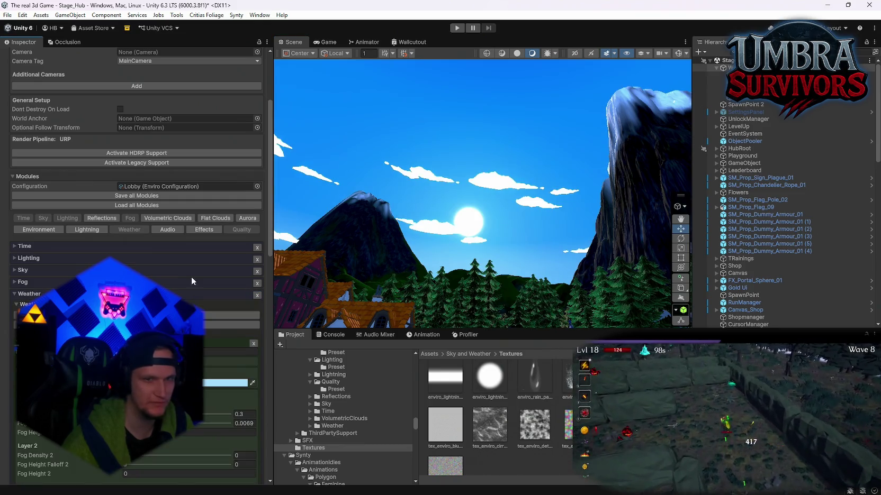
click(167, 218)
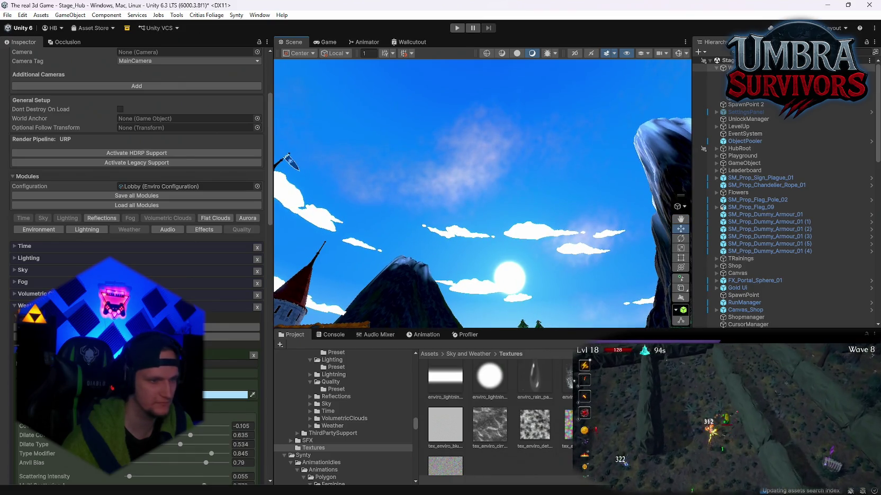
Collapse Clear Sky, add a Cloudy 2 weather preset and make it active.
scroll(137, 212, down, 5)
click(19, 230)
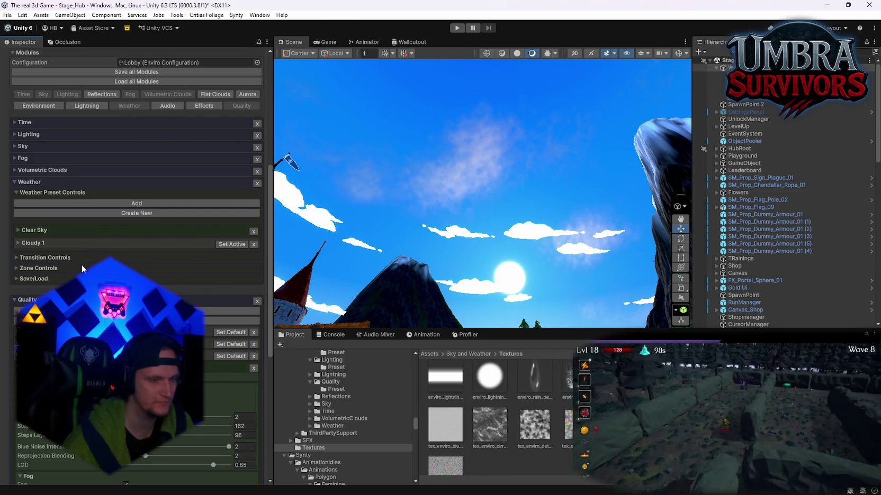
scroll(67, 231, up, 1)
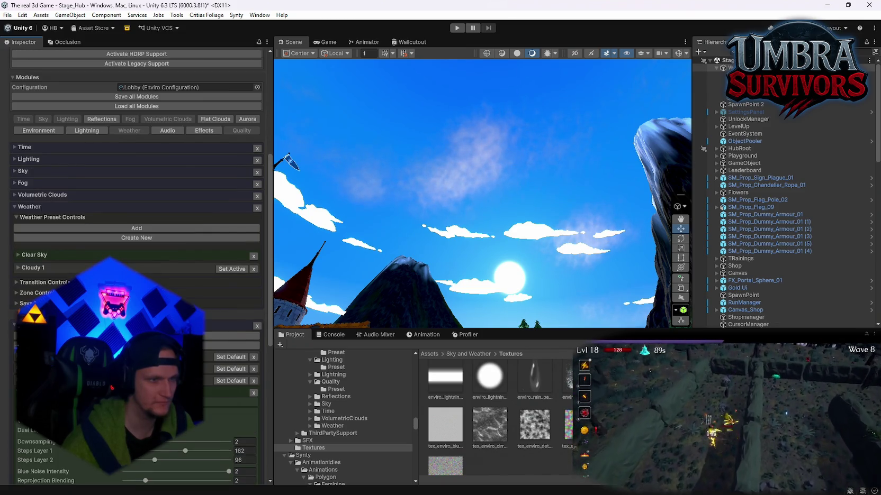
click(66, 230)
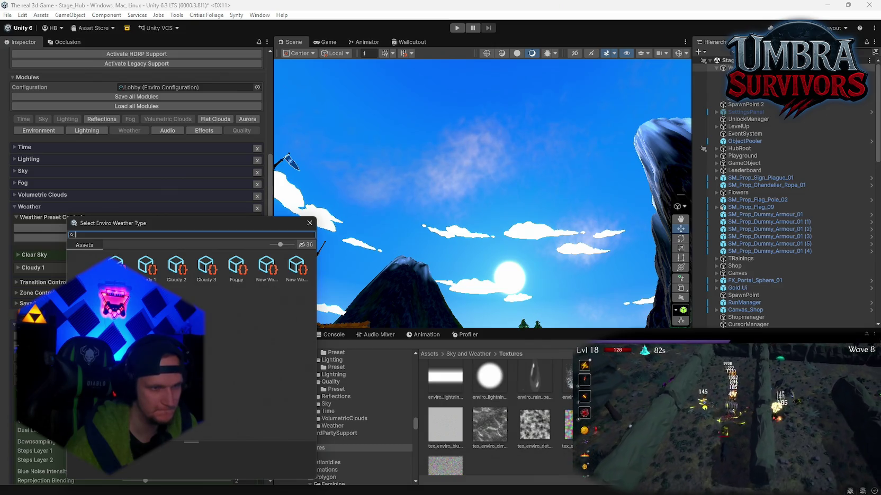
double_click(174, 275)
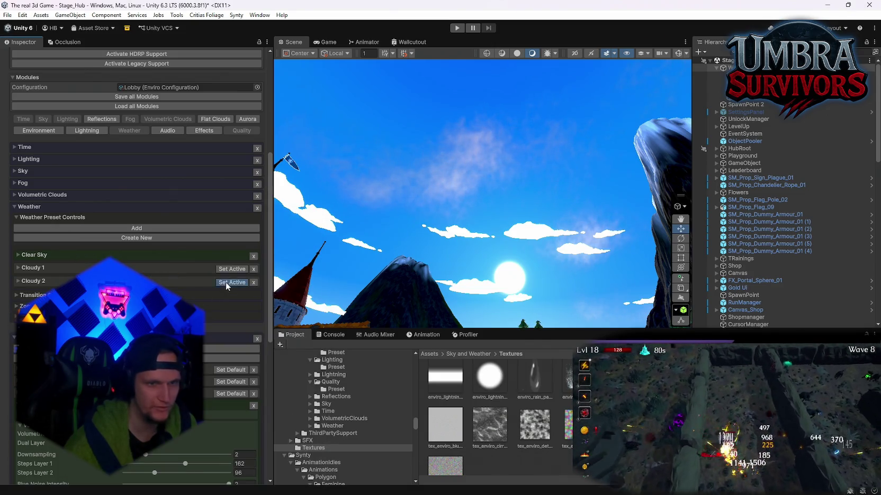
click(228, 282)
mouse_move(542, 282)
mouse_down()
mouse_move(530, 275)
mouse_move(545, 287)
mouse_move(530, 286)
mouse_up()
scroll(138, 159, down, 3)
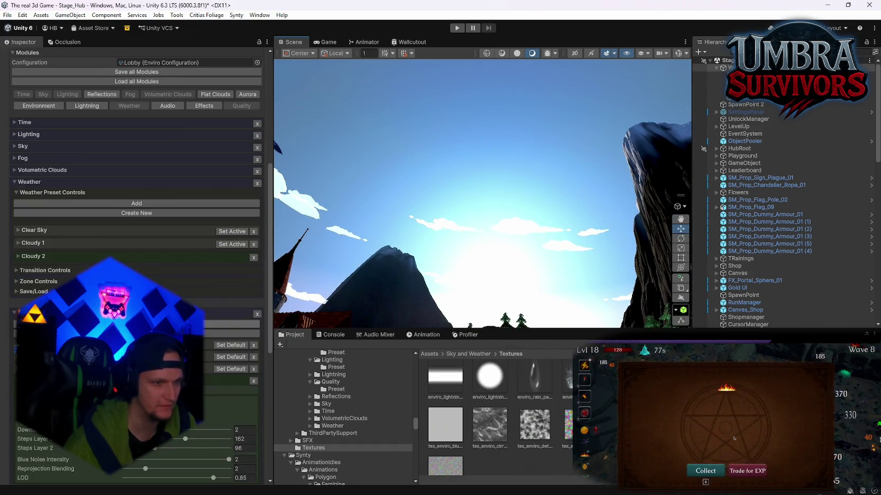
scroll(16, 222, up, 1)
Inspect Cloudy 2's cloud Layer 1 settings, then remove the Cloudy 2 preset.
click(18, 231)
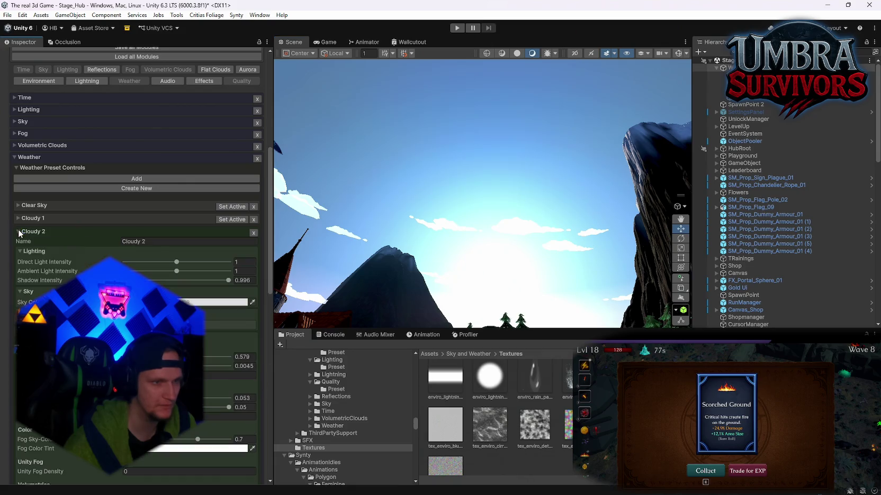
scroll(136, 265, down, 2)
click(22, 276)
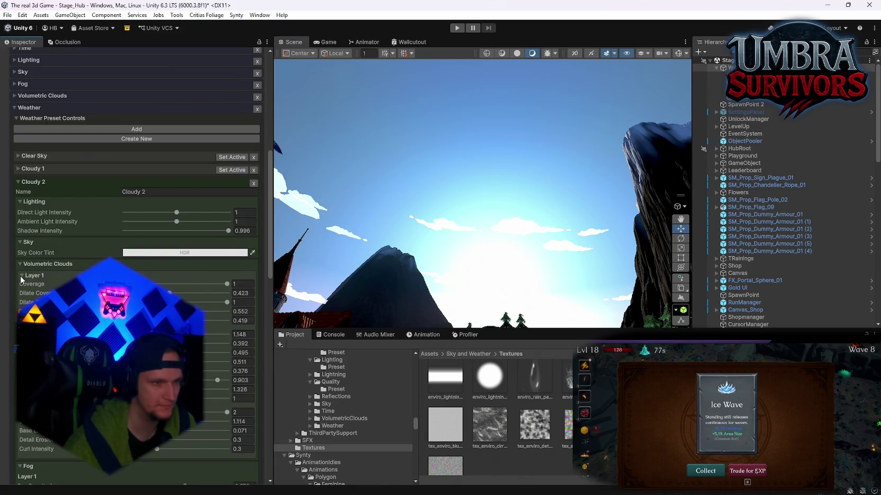
click(21, 276)
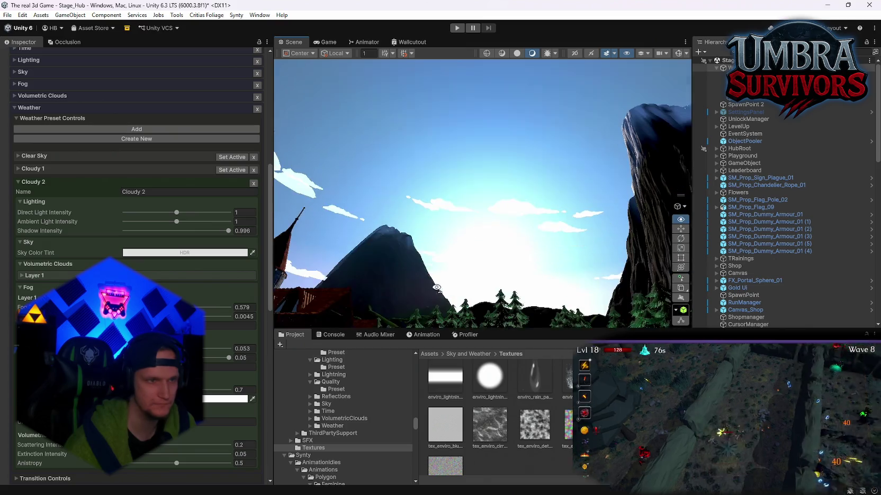
click(252, 183)
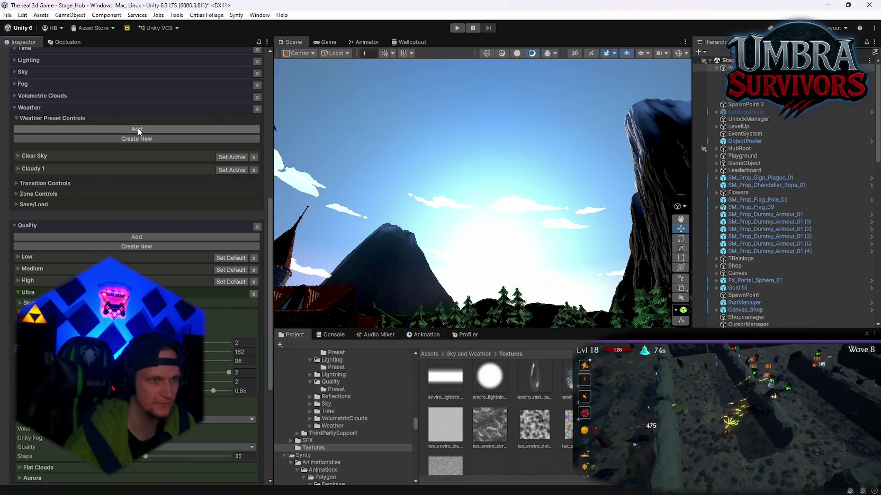
Add a Cloudy 3 weather preset from the weather type picker.
click(139, 130)
click(277, 167)
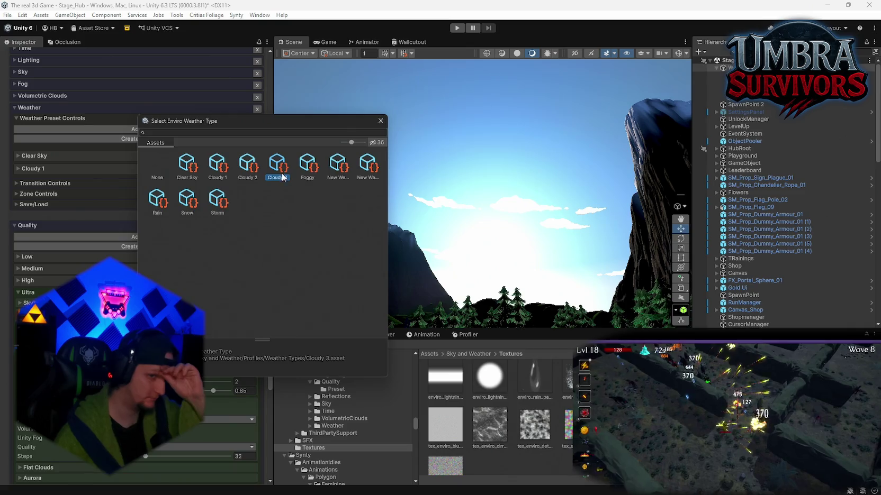
double_click(283, 177)
mouse_move(476, 201)
mouse_down()
mouse_move(495, 217)
mouse_move(479, 233)
mouse_move(450, 219)
mouse_up()
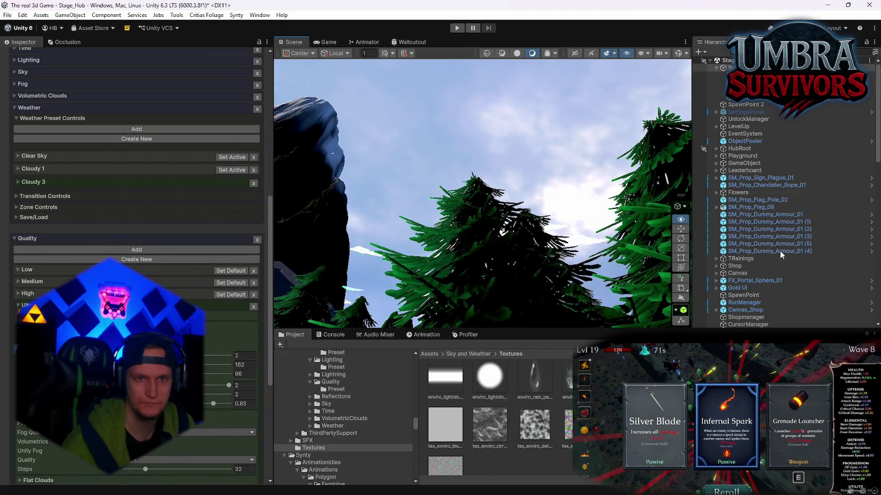
drag(781, 255, 327, 265)
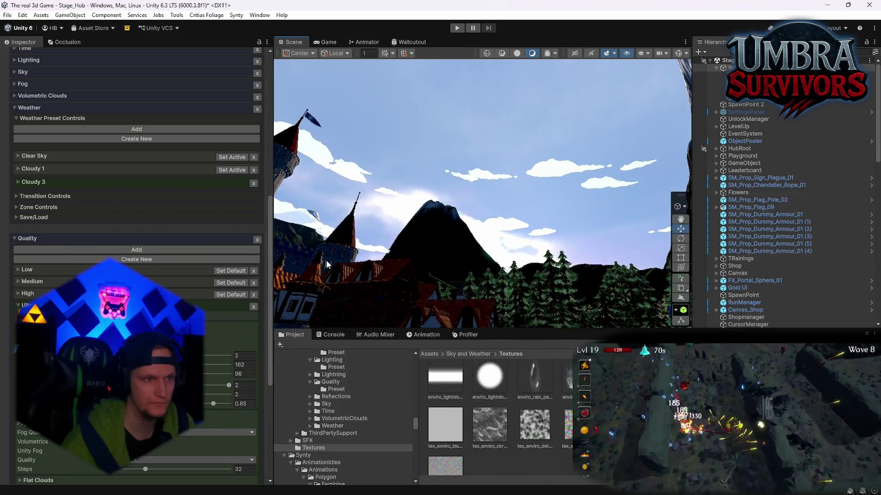
Set Cloudy 1 as the active weather and orbit to view the cloudy sky.
click(223, 170)
mouse_move(477, 212)
mouse_down()
mouse_move(646, 263)
mouse_move(593, 260)
mouse_up()
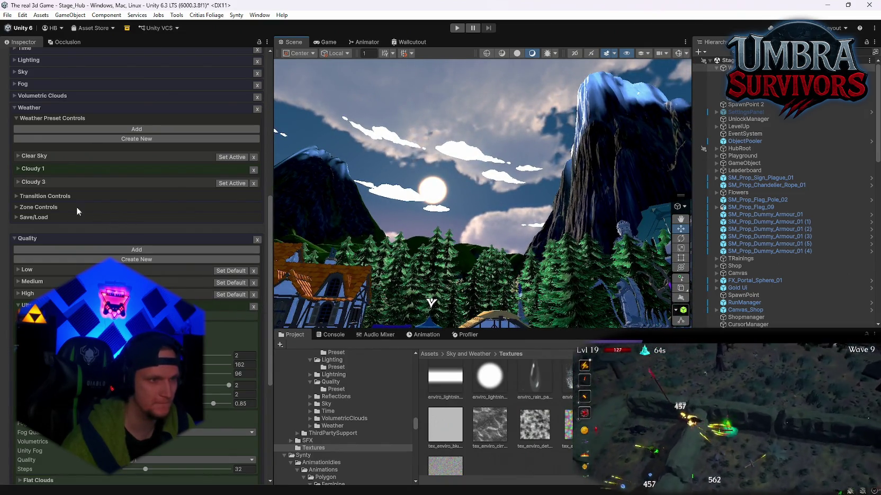
mouse_move(466, 195)
mouse_down()
mouse_move(476, 220)
mouse_move(455, 256)
mouse_move(410, 269)
mouse_up()
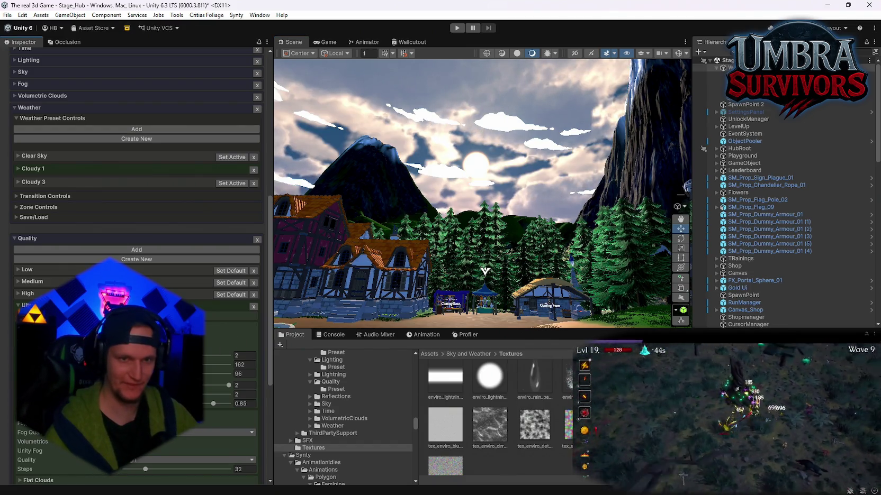
mouse_move(562, 201)
mouse_down()
mouse_move(540, 191)
mouse_move(550, 174)
mouse_move(565, 189)
mouse_move(563, 180)
mouse_up()
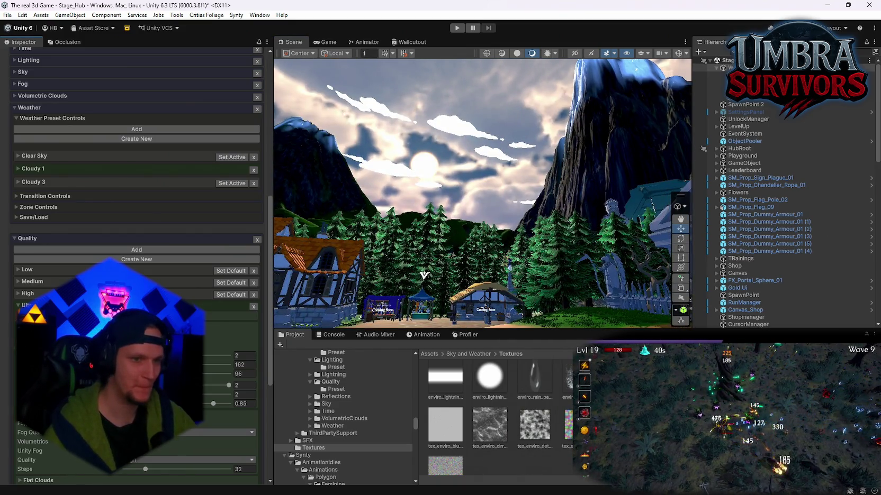
scroll(19, 293, up, 5)
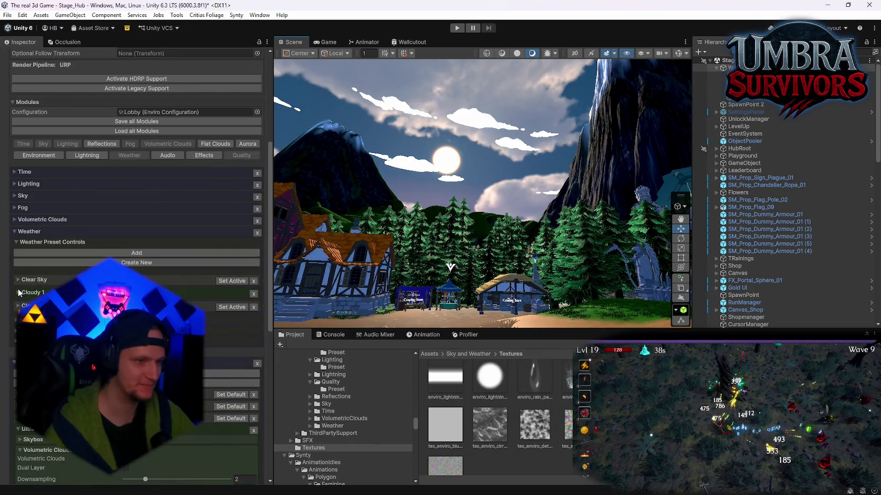
Expand Cloudy 1 and set its Sky Color Tint red value to 111.
click(19, 292)
scroll(132, 256, down, 3)
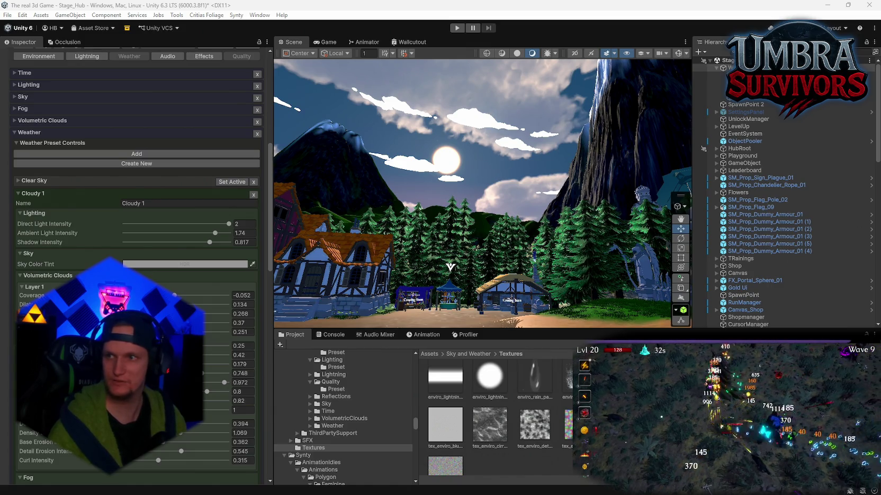
click(185, 264)
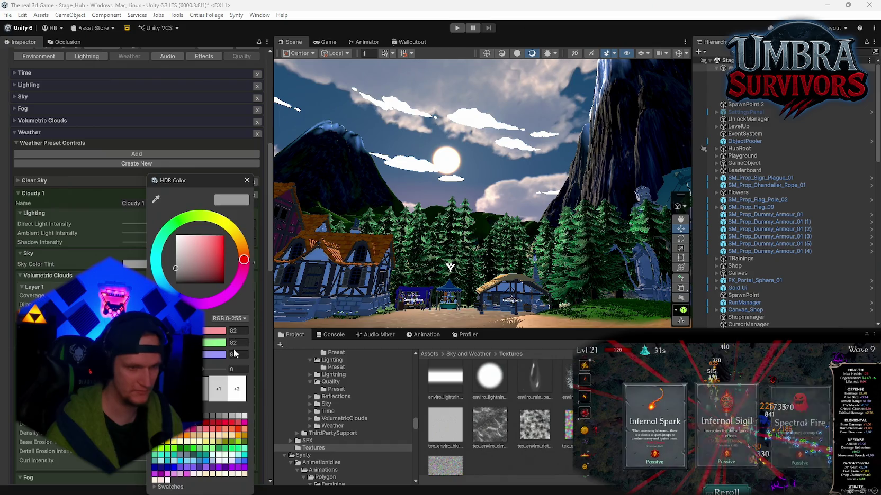
key(Escape)
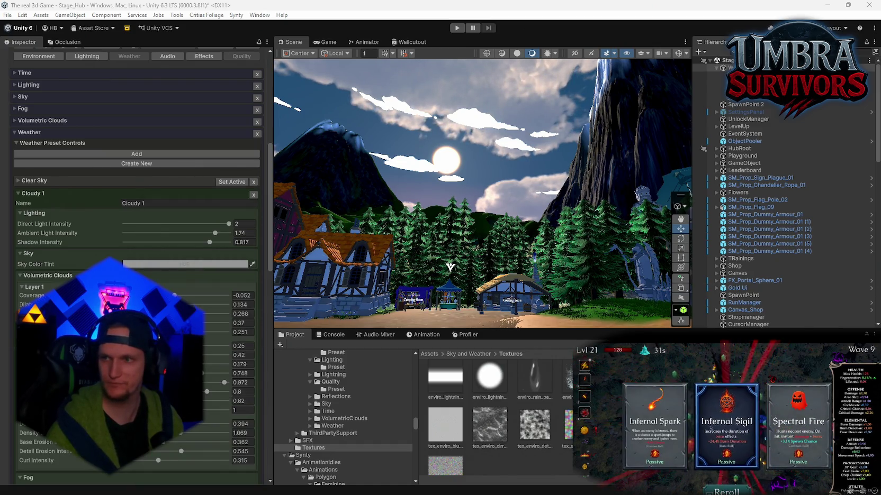
click(186, 264)
click(257, 332)
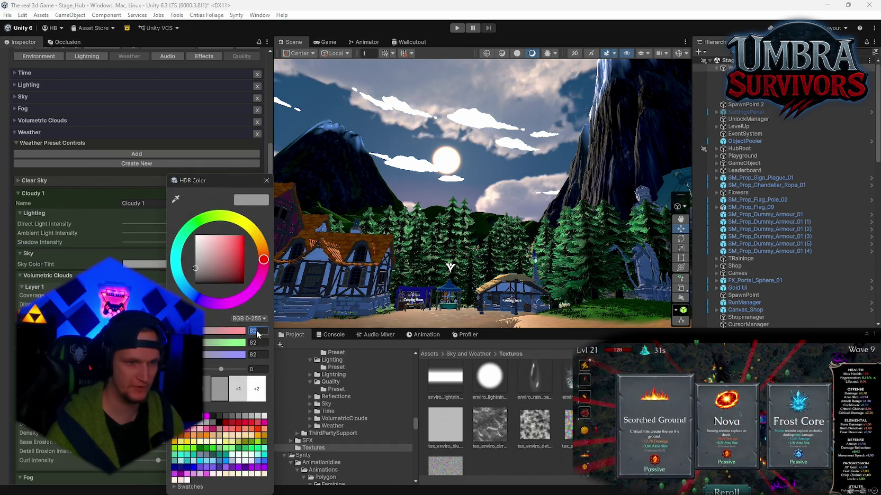
key(Return)
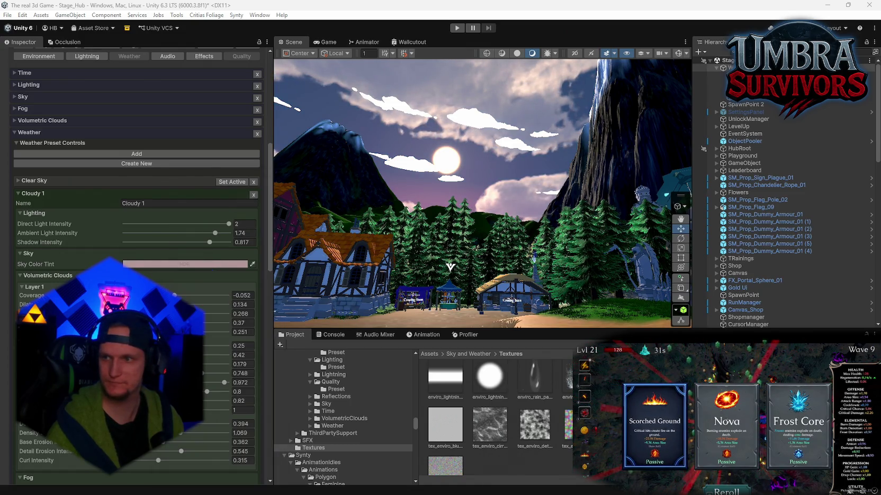
Set the Sky Color Tint green to 182 and blue to 255.
click(221, 264)
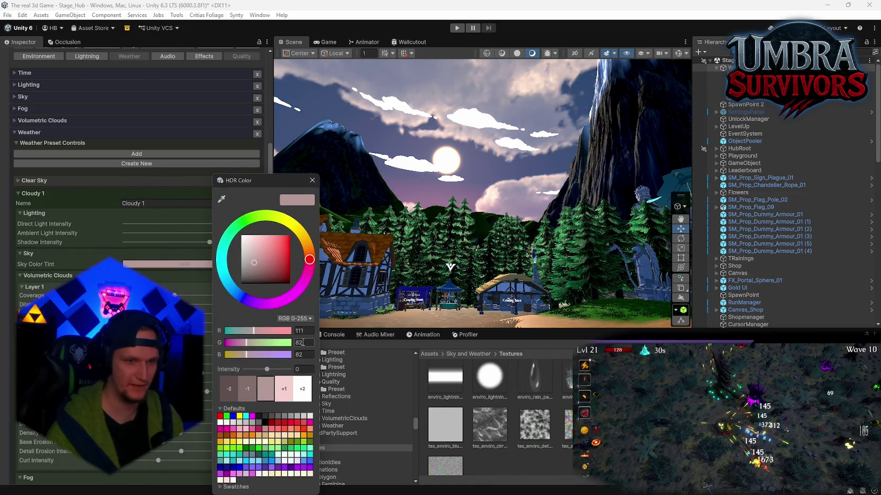
click(305, 343)
text(182)
key(Return)
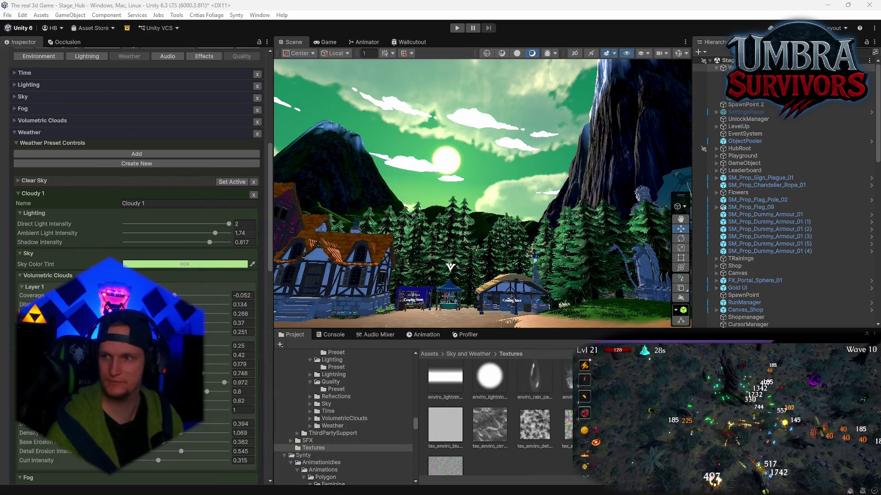
click(235, 264)
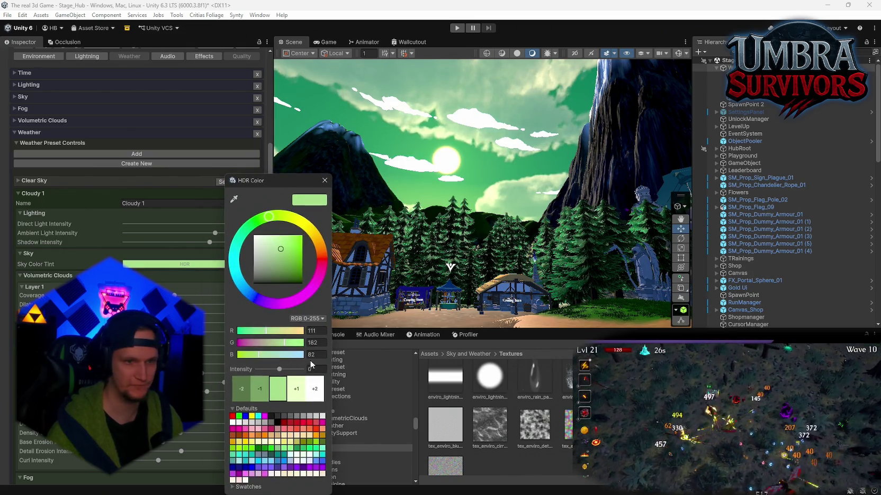
text(255)
click(325, 181)
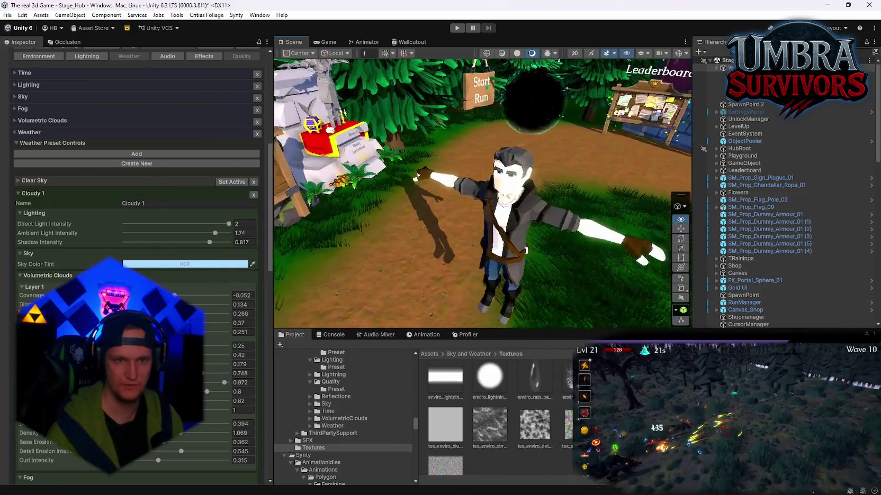
Try a lower sky tint intensity, then undo back to light blue 111, 182, 255.
click(228, 264)
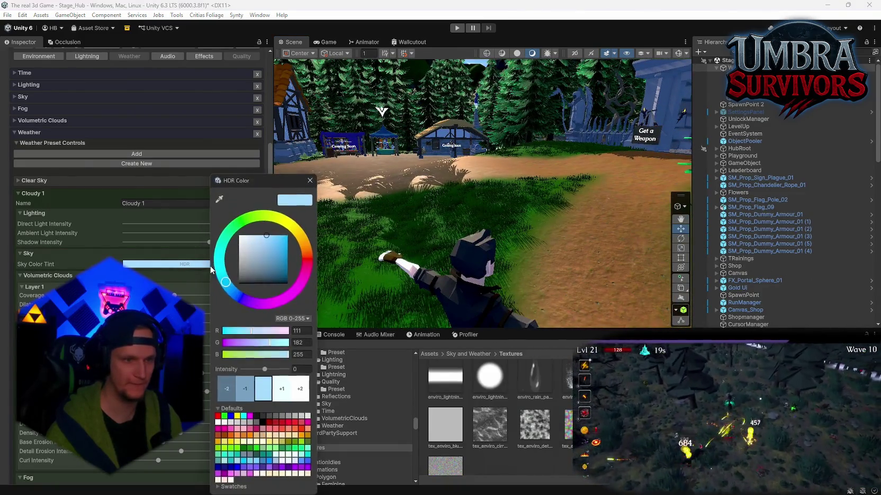
drag(266, 373, 237, 370)
mouse_move(423, 212)
mouse_down()
mouse_move(435, 131)
mouse_move(391, 163)
mouse_up()
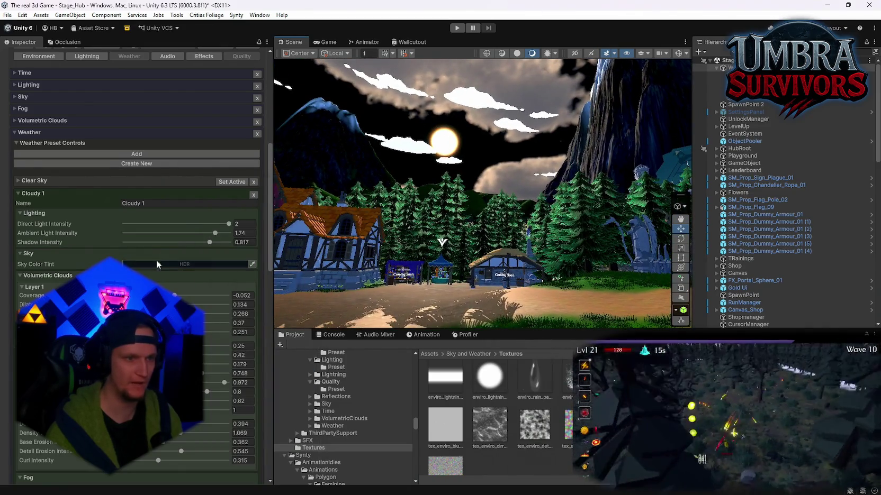
click(156, 264)
key(ctrl+z)
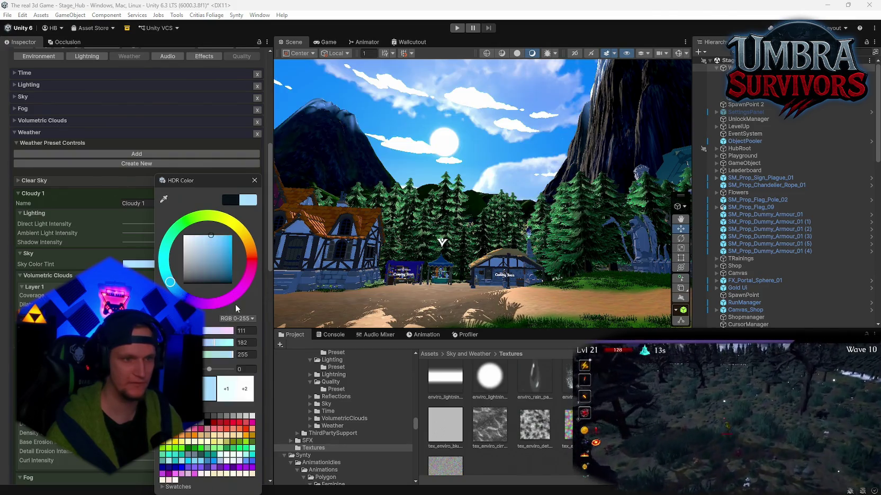
click(264, 194)
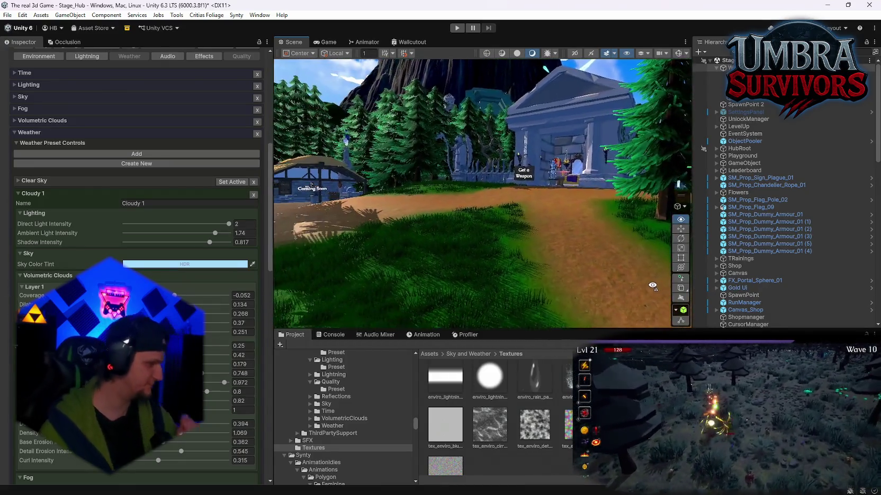
drag(546, 276, 524, 275)
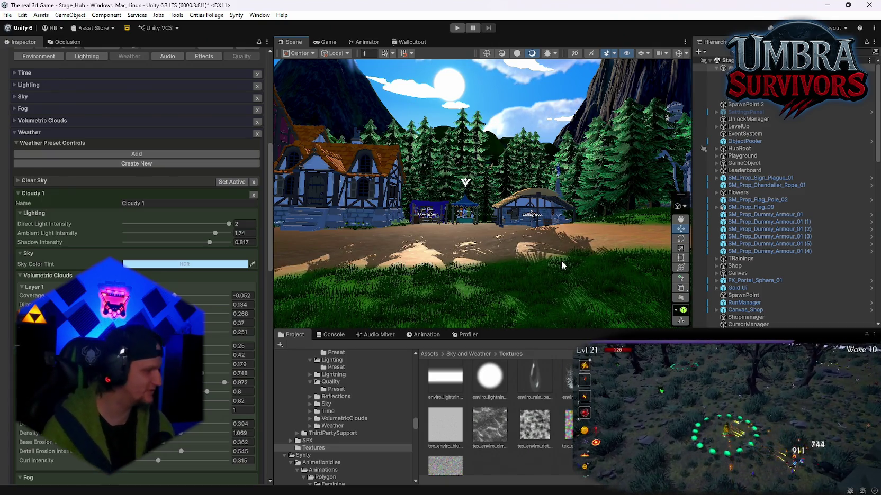
Fly the Scene view to the character, tilt up to the clouds and bring up Fog settings.
mouse_move(549, 282)
mouse_down()
mouse_move(753, 316)
mouse_move(482, 285)
mouse_up()
scroll(185, 287, down, 3)
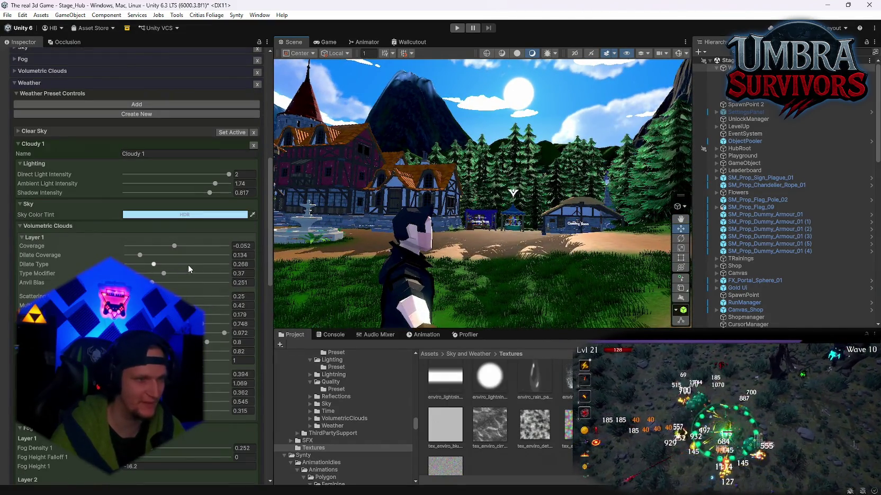
mouse_move(495, 170)
mouse_down()
mouse_move(492, 148)
mouse_move(427, 146)
mouse_move(482, 168)
mouse_up()
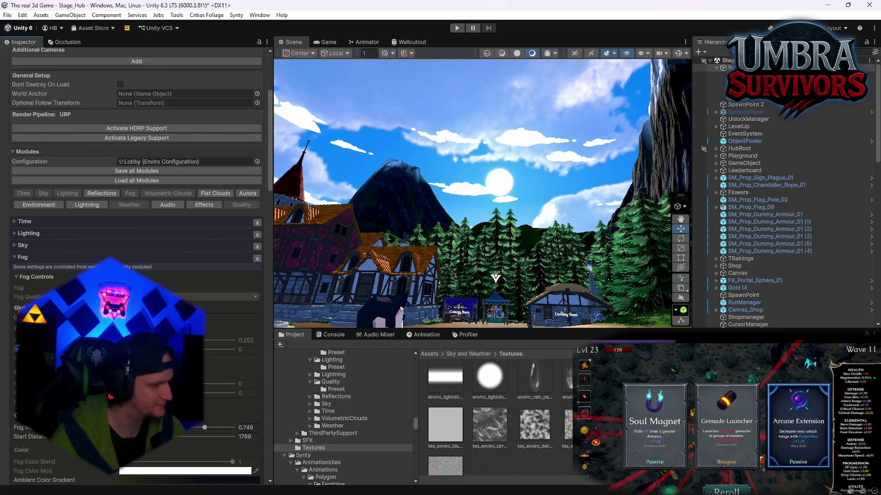
Scroll through the Enviro Fog module while swinging the view back over the village.
scroll(137, 212, down, 2)
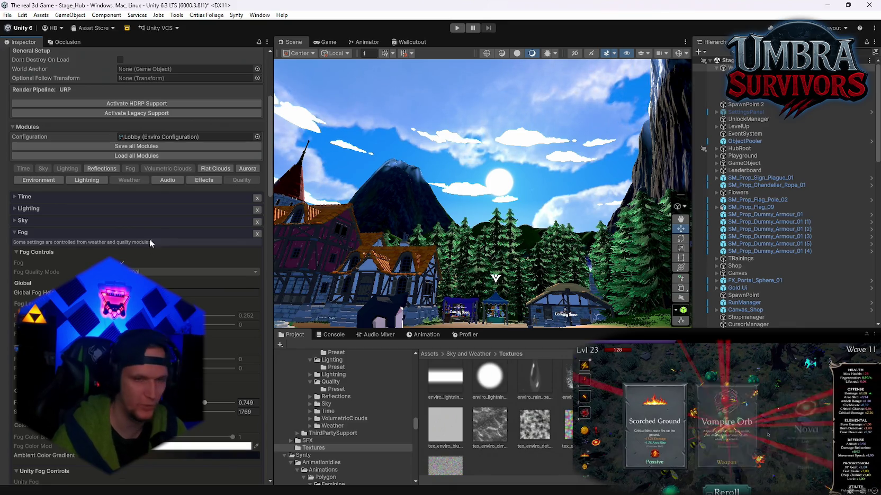
scroll(153, 251, down, 6)
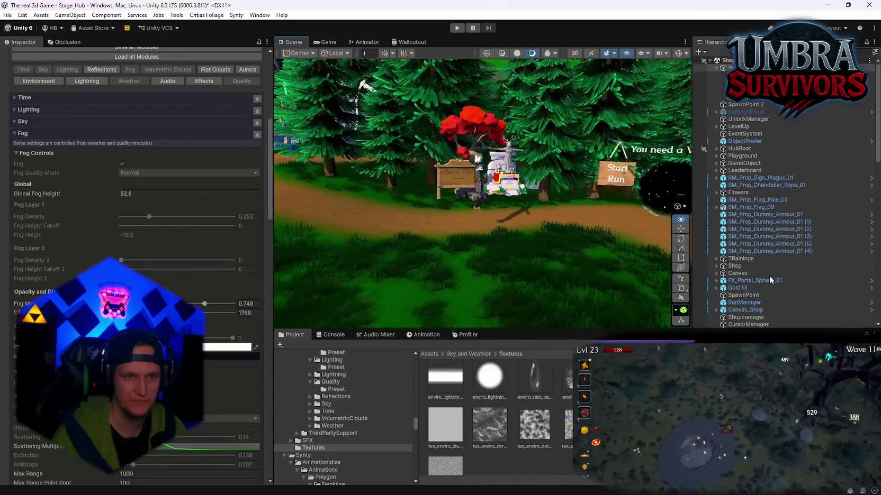
drag(417, 231, 500, 273)
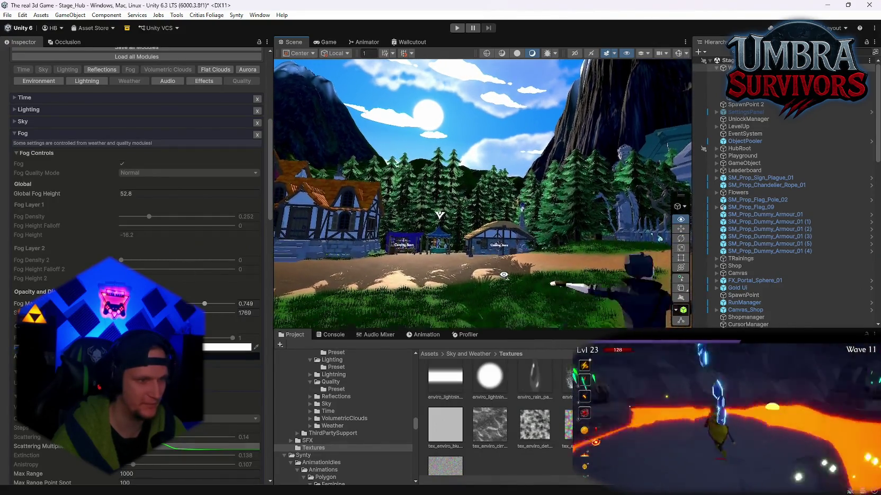
scroll(137, 212, down, 5)
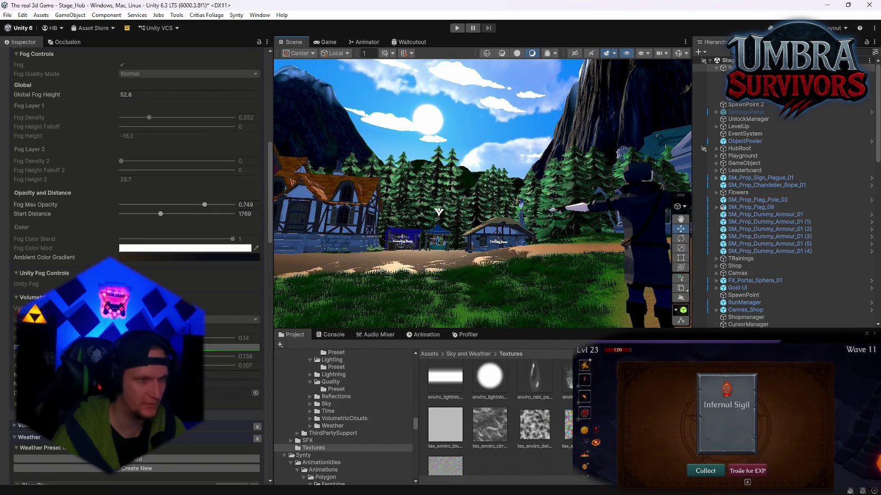
scroll(10, 163, up, 6)
scroll(9, 163, down, 2)
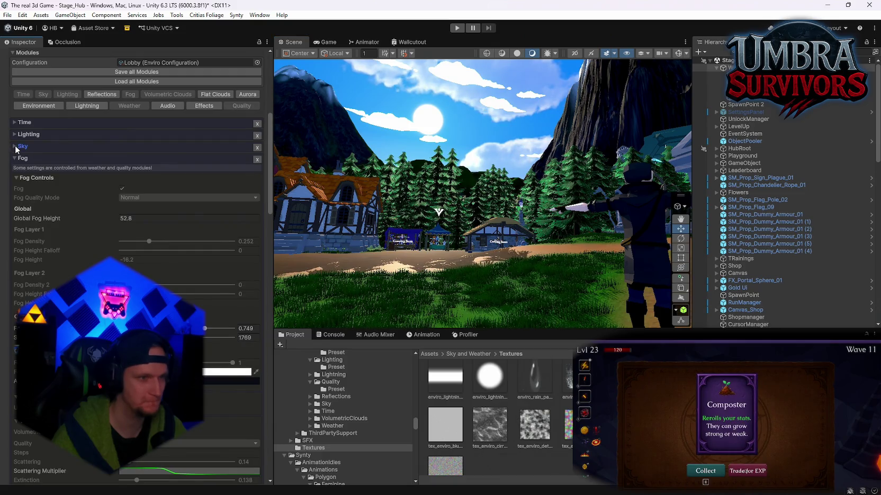
Expand the Enviro Sky settings and scroll down to the Cloudy 1 weather preset.
click(16, 146)
scroll(113, 232, down, 3)
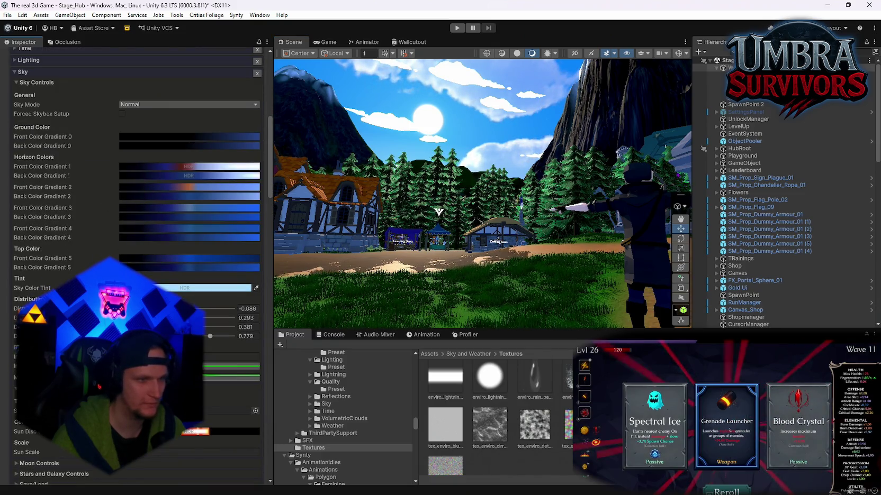
scroll(113, 233, down, 7)
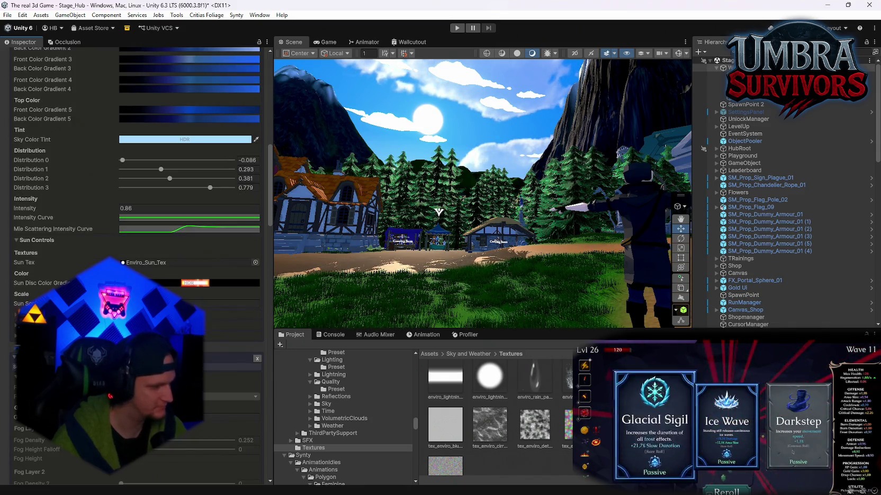
scroll(113, 233, down, 20)
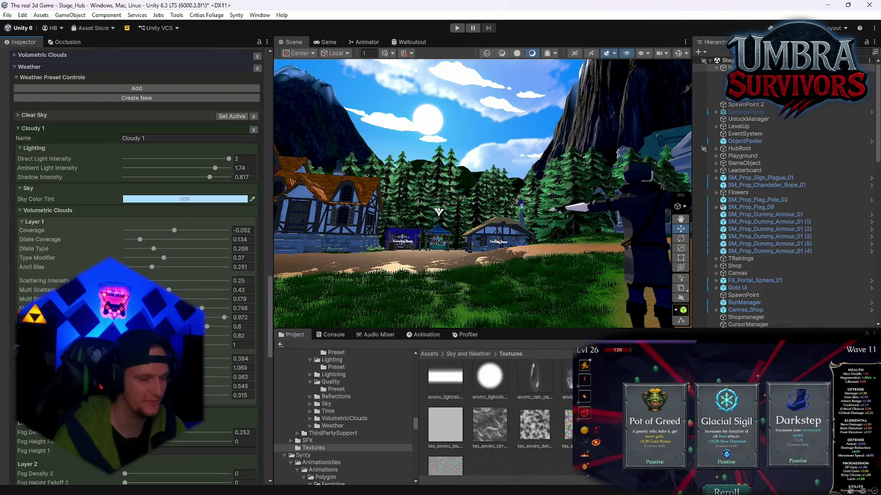
Lower Cloudy 1 Direct Light Intensity from 2 to 1.868, framing the character and temple sign.
scroll(66, 269, down, 3)
scroll(66, 269, up, 6)
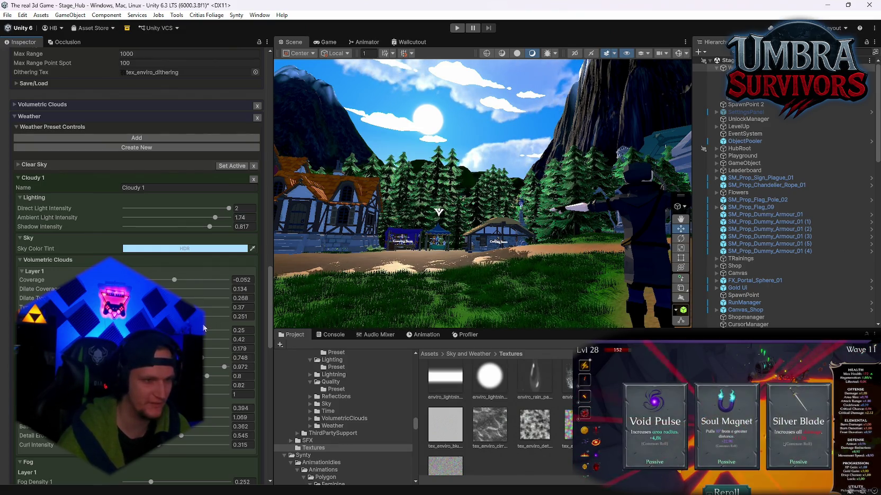
drag(300, 300, 386, 286)
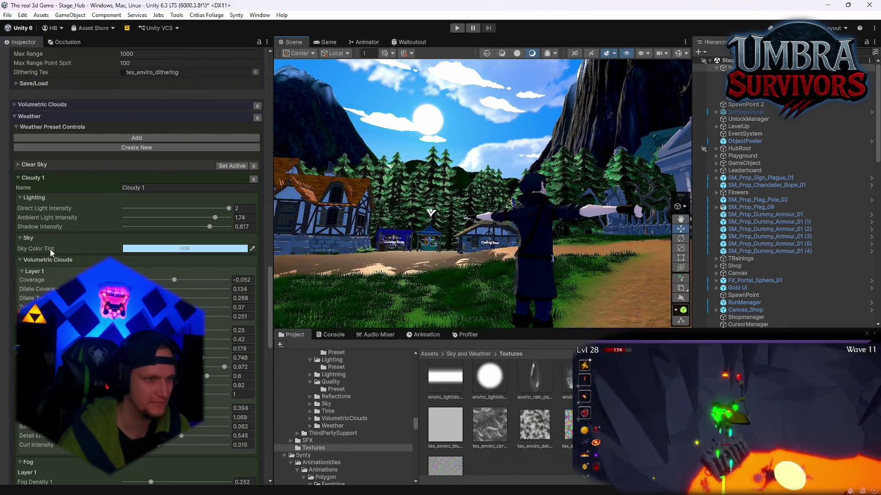
scroll(38, 198, up, 4)
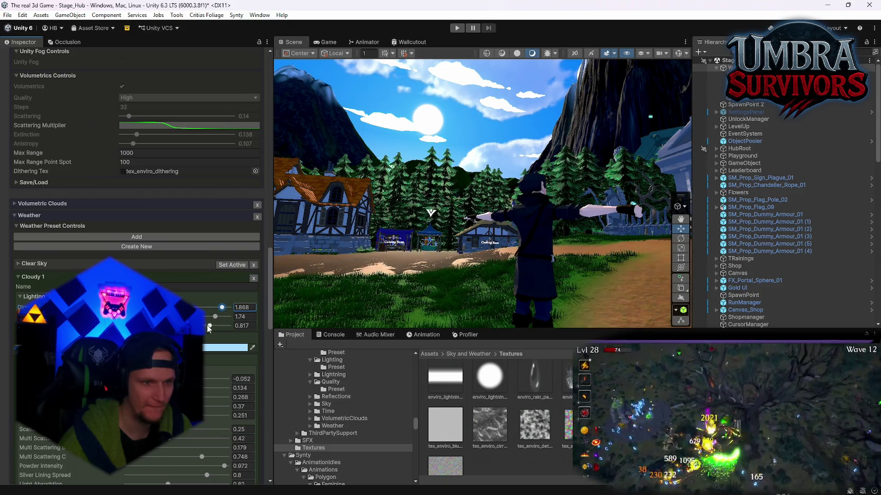
mouse_move(391, 253)
mouse_down()
mouse_move(461, 260)
mouse_move(486, 243)
mouse_up()
Enter Cloudy 1 Ambient Intensity 2 and Shadow Intensity 1.
scroll(497, 245, down, 10)
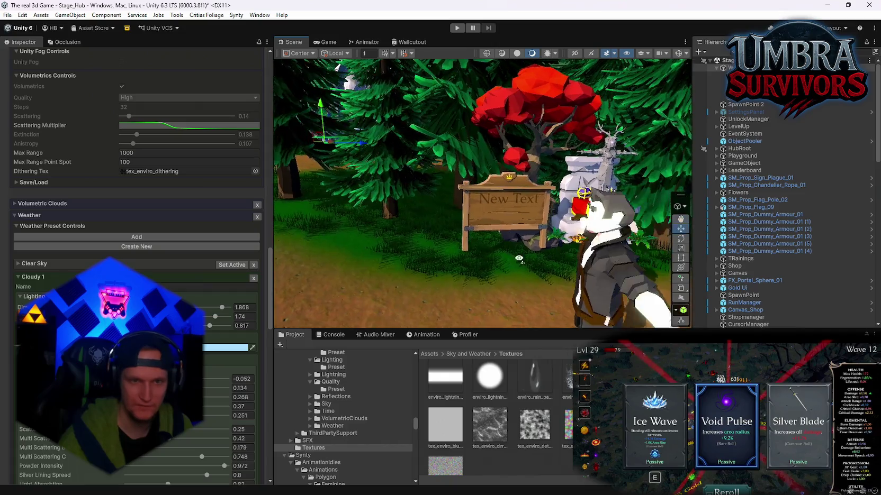
drag(556, 257, 450, 273)
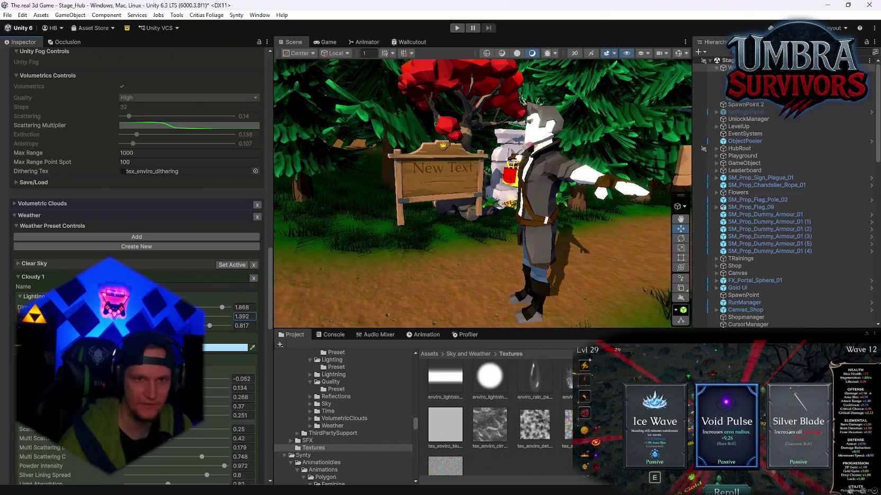
text(2)
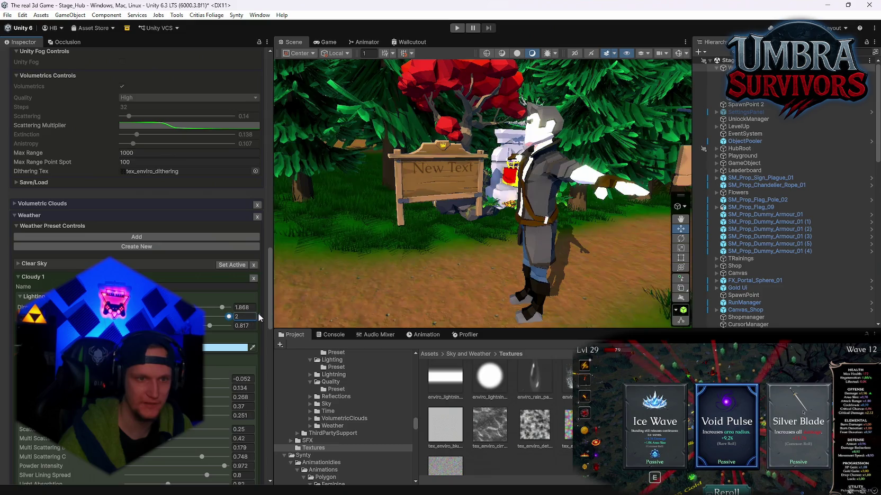
click(250, 326)
text(1)
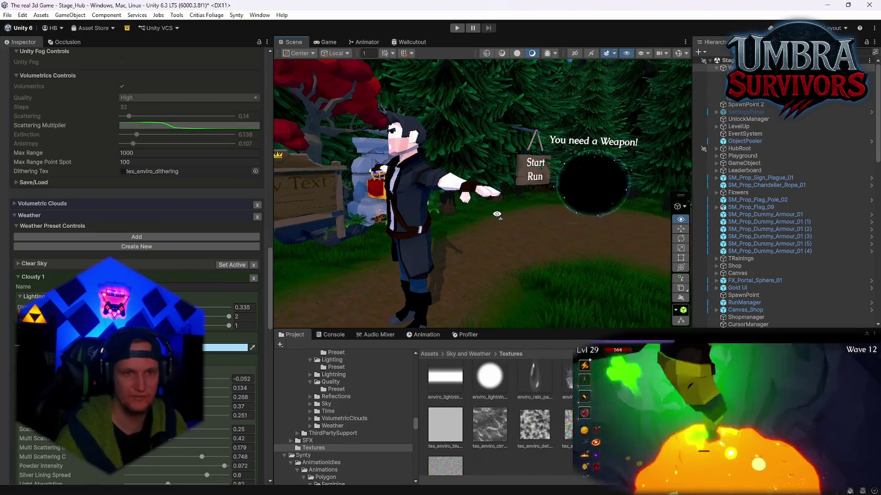
Set Direct Light Intensity to about 1.02 and ambient to 1.68, then select MainPlayer.
mouse_move(379, 193)
mouse_down()
mouse_move(395, 200)
mouse_move(609, 186)
mouse_move(576, 181)
mouse_up()
drag(159, 308, 222, 307)
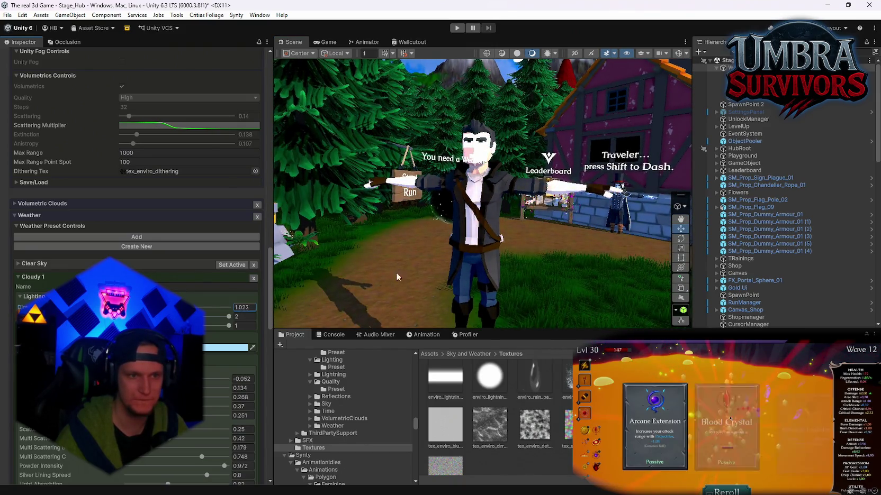
mouse_move(397, 277)
mouse_down()
mouse_move(815, 254)
mouse_move(868, 233)
mouse_move(681, 222)
mouse_move(777, 229)
mouse_up()
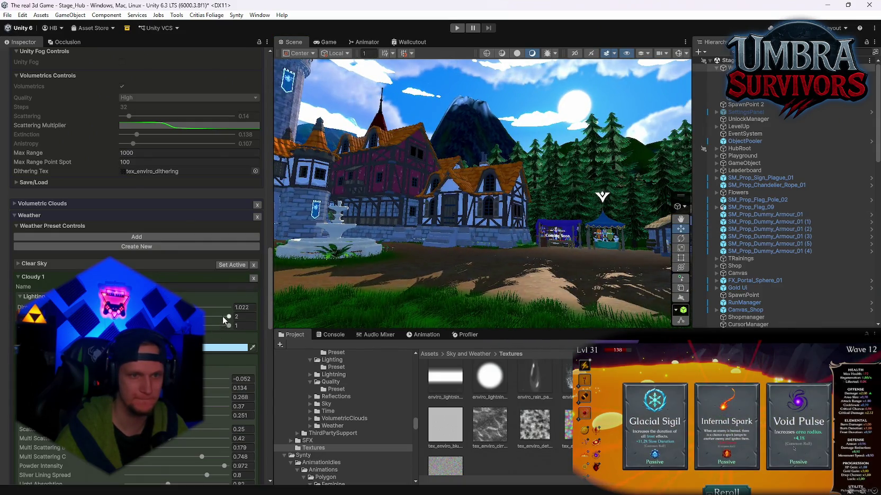
click(230, 318)
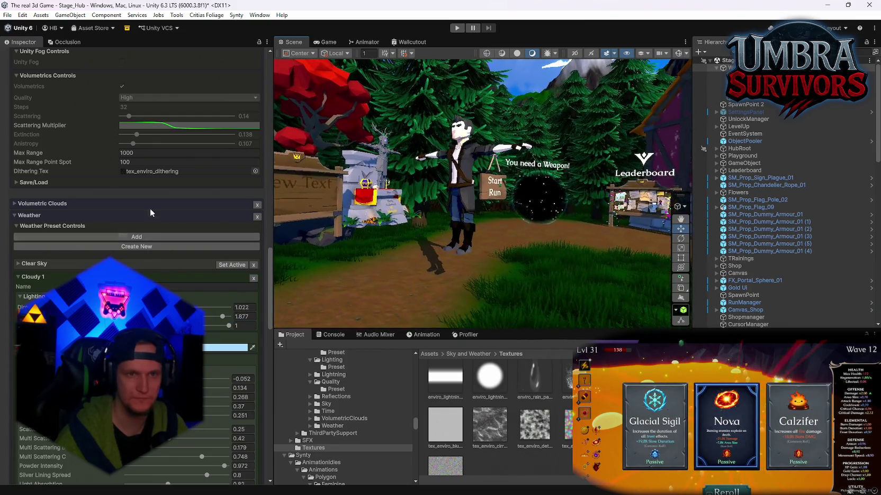
click(476, 174)
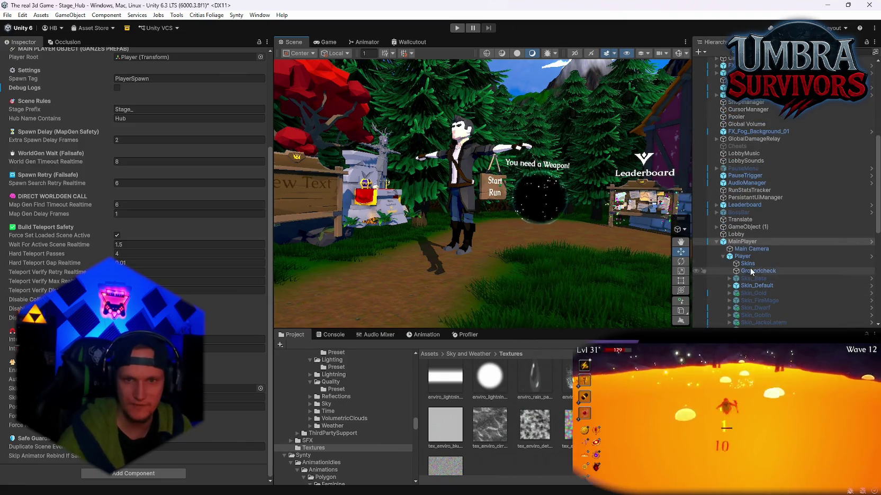
Expand Skin_Default, Root, Modular_Characters and All_Gender_Parts to list All_00_HeadCoverings through All_12_Extra.
click(748, 286)
click(733, 286)
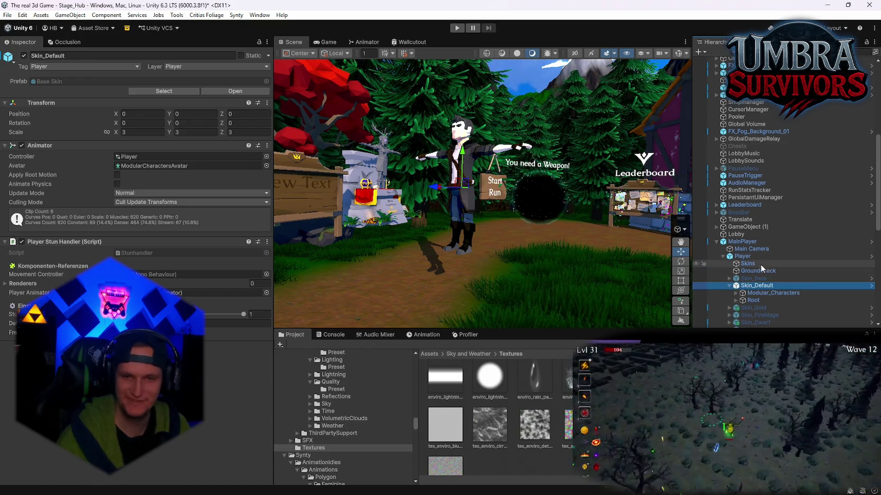
scroll(760, 264, down, 2)
click(736, 272)
scroll(739, 276, down, 2)
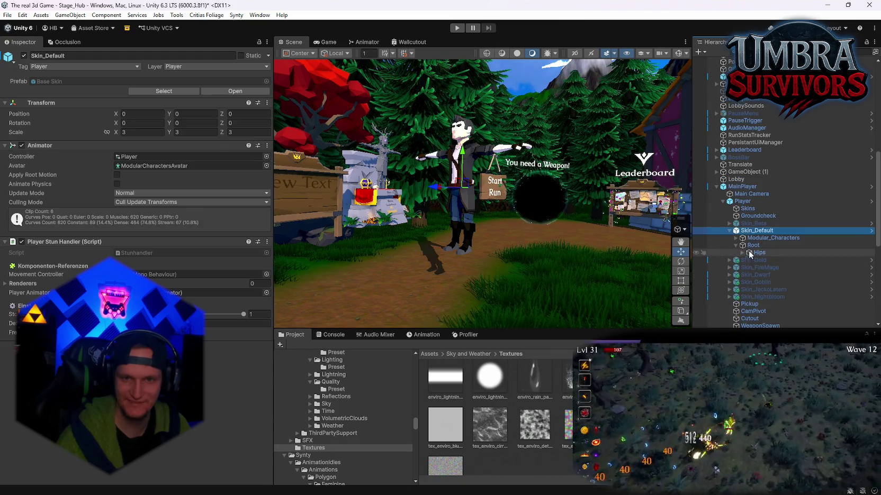
click(762, 238)
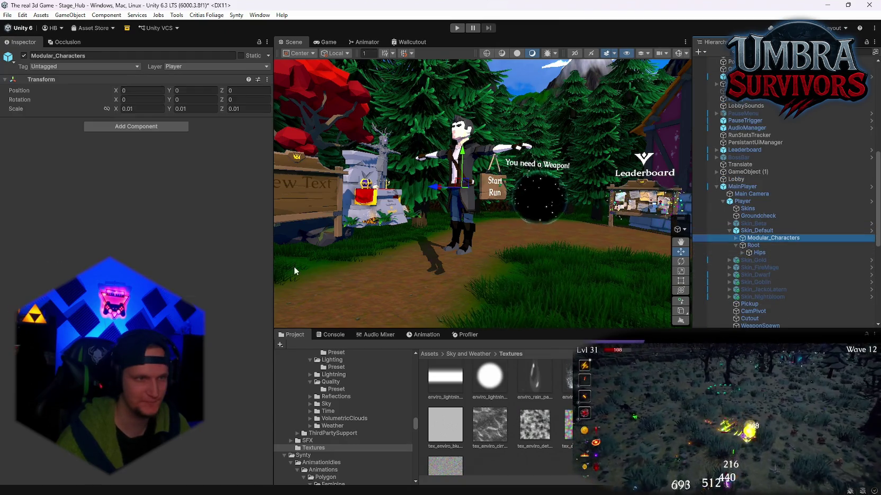
click(736, 238)
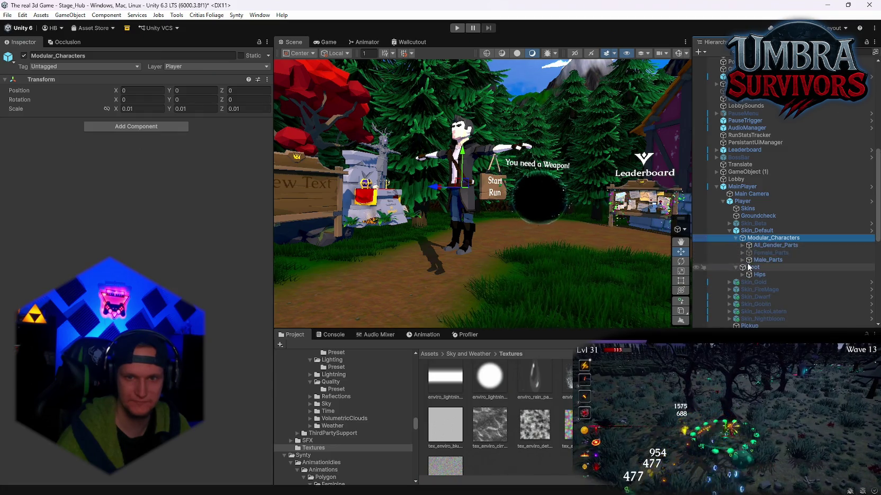
click(752, 246)
click(743, 246)
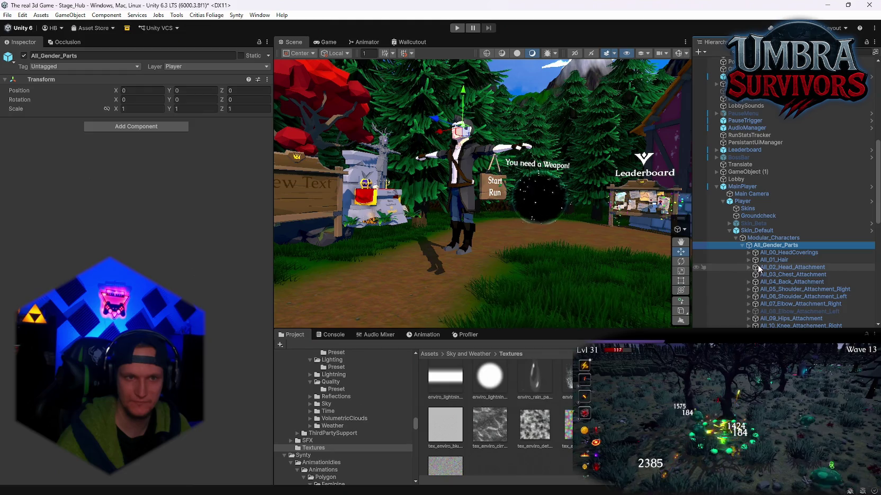
scroll(754, 259, down, 5)
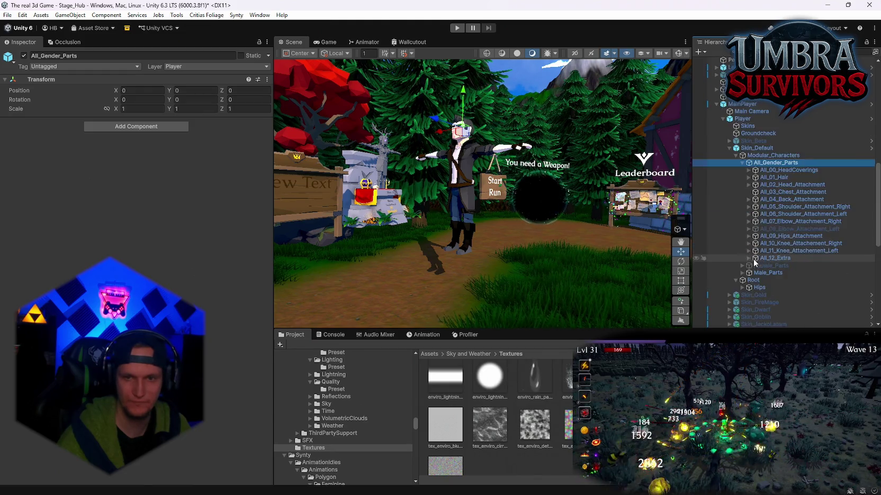